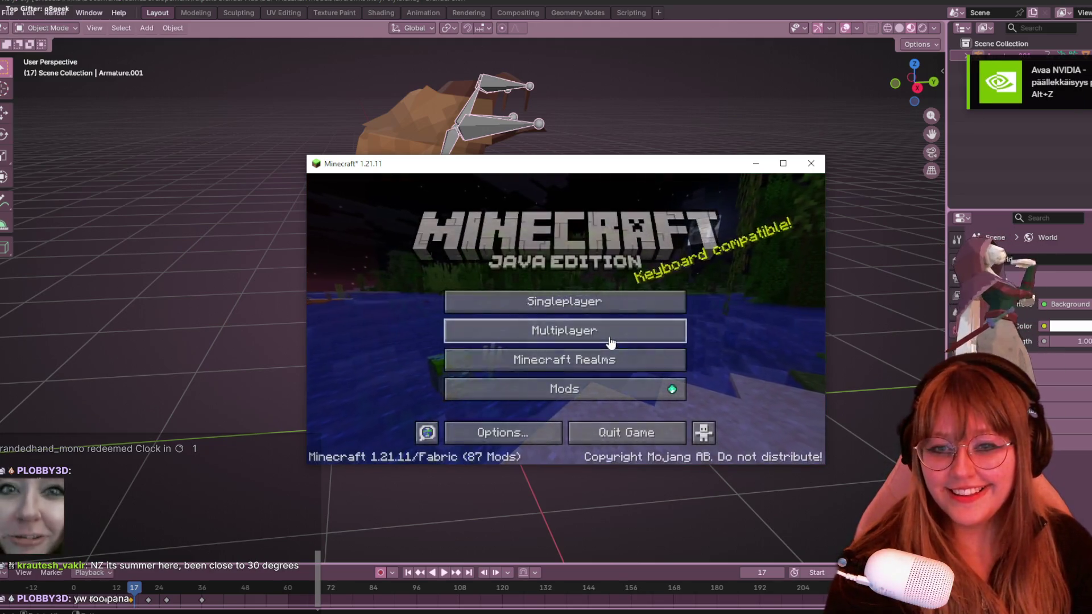
# Join The NewtWork server from the multiplayer list and check the inventory.
pyautogui.click(598, 330)
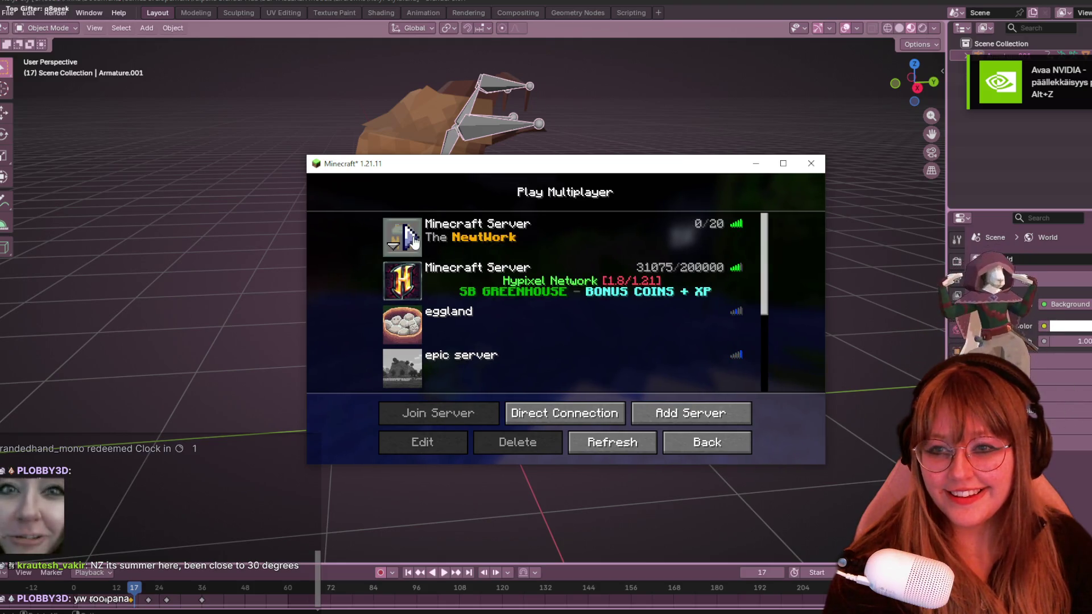
pyautogui.doubleClick(413, 236)
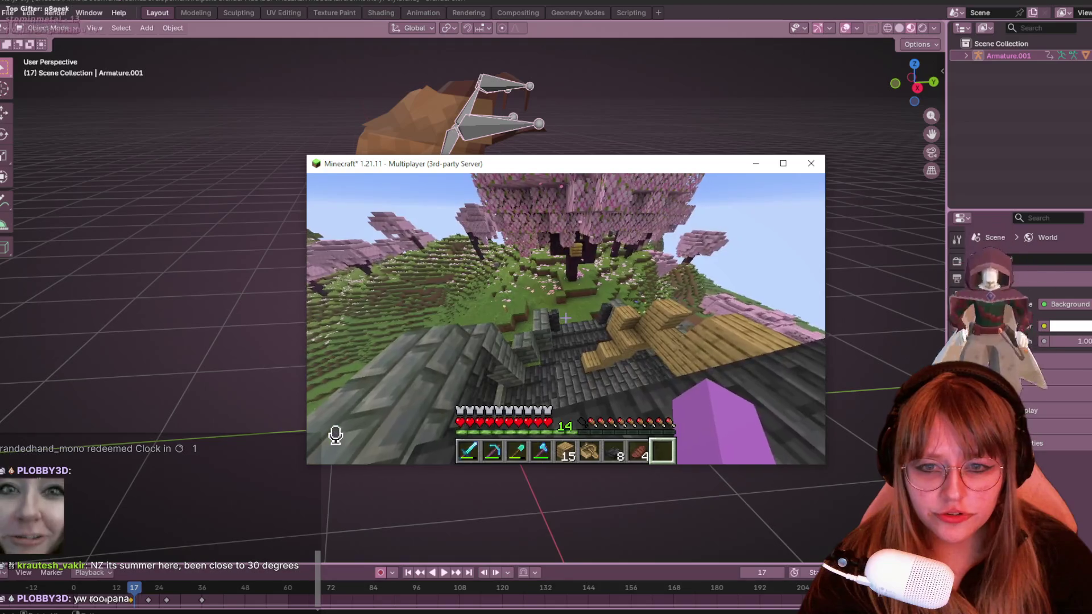
pyautogui.press('e')
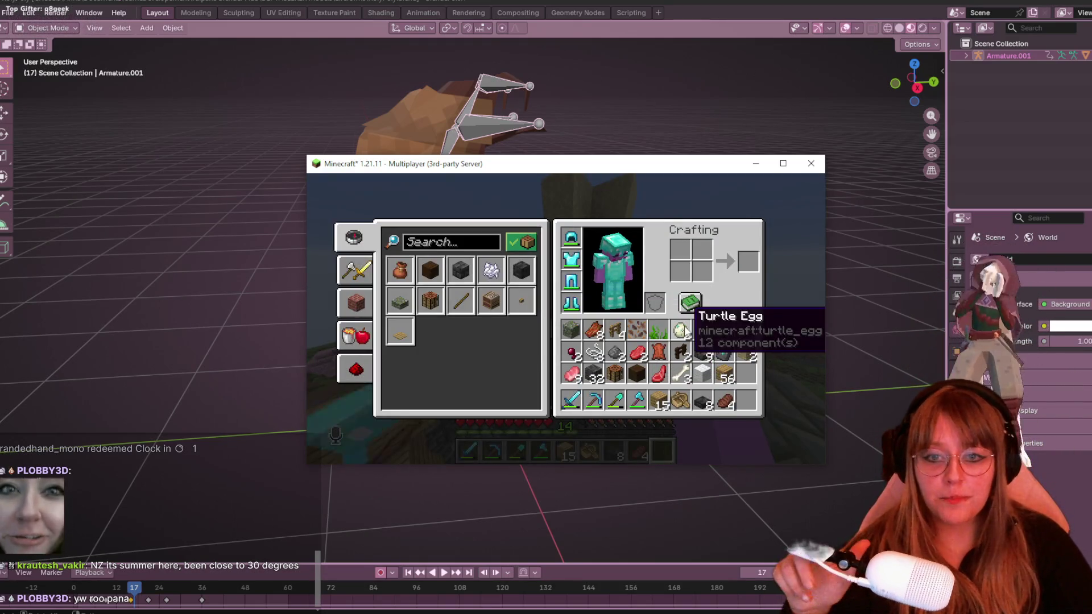
pyautogui.press('e')
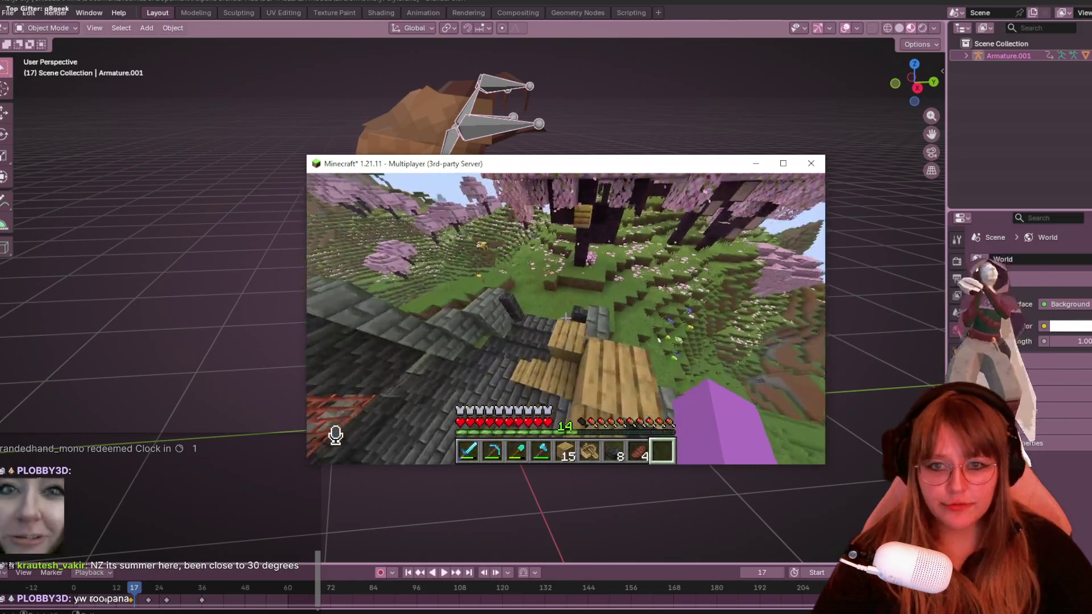
# Walk through the stone-brick corridor, past the gate, onto the rooftop and stone bridge.
pyautogui.press('w')
pyautogui.press('w')
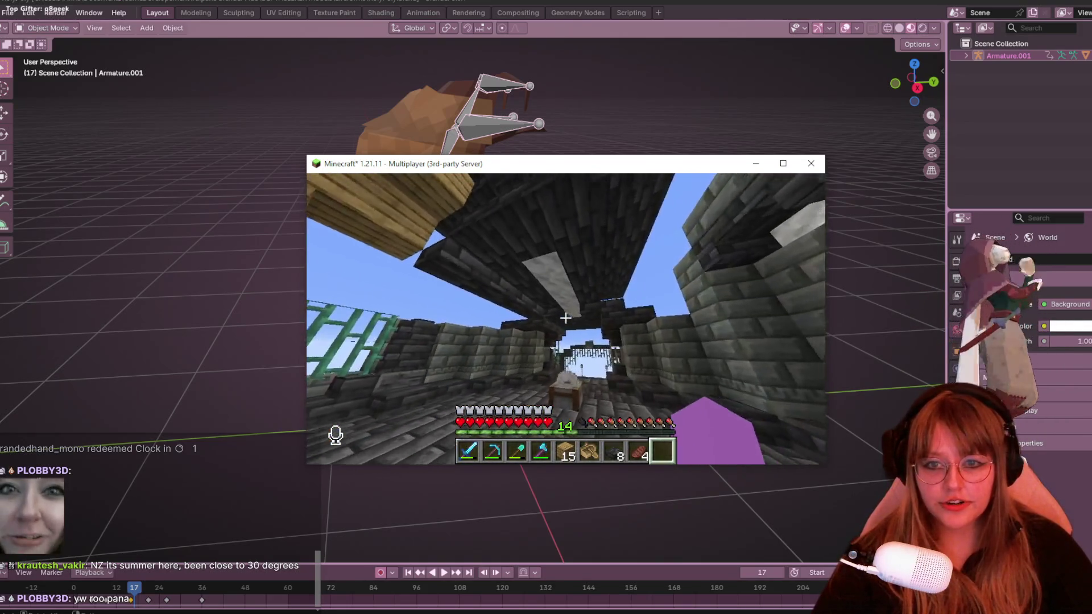
pyautogui.press('w')
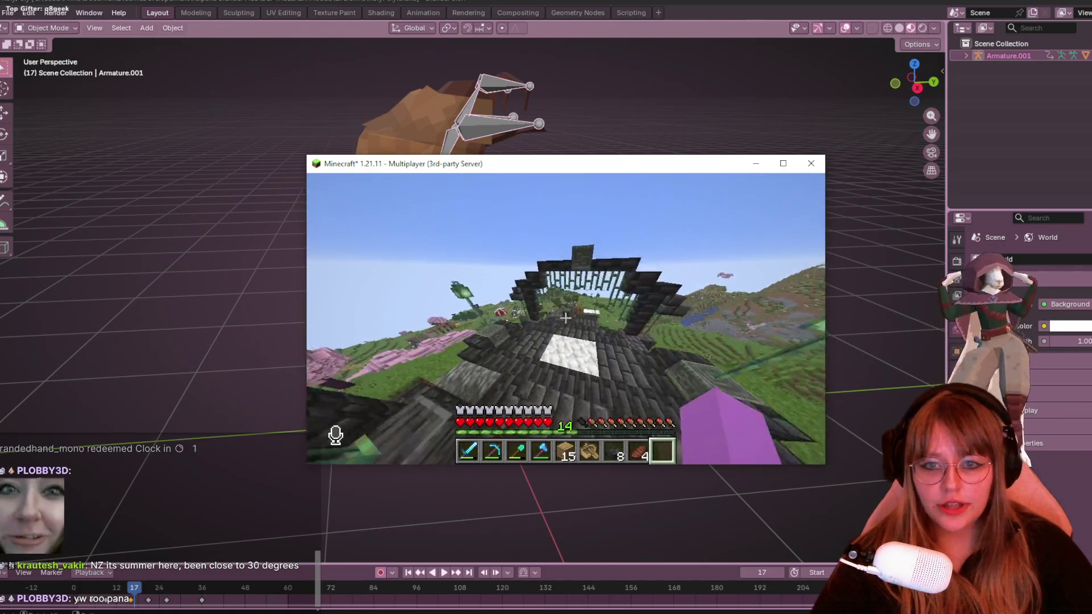
pyautogui.press('w')
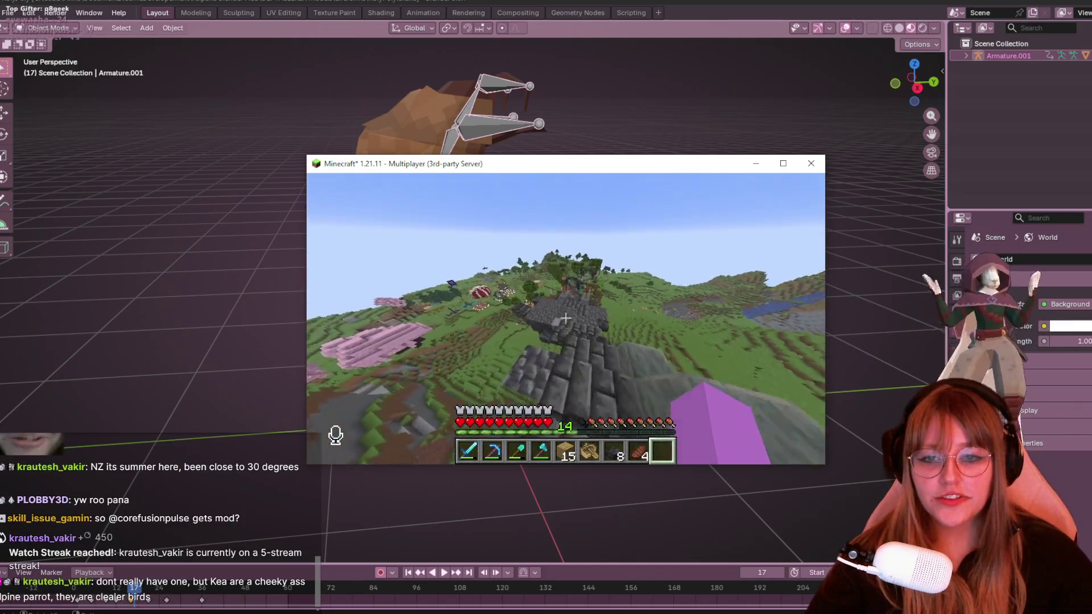
pyautogui.press('w')
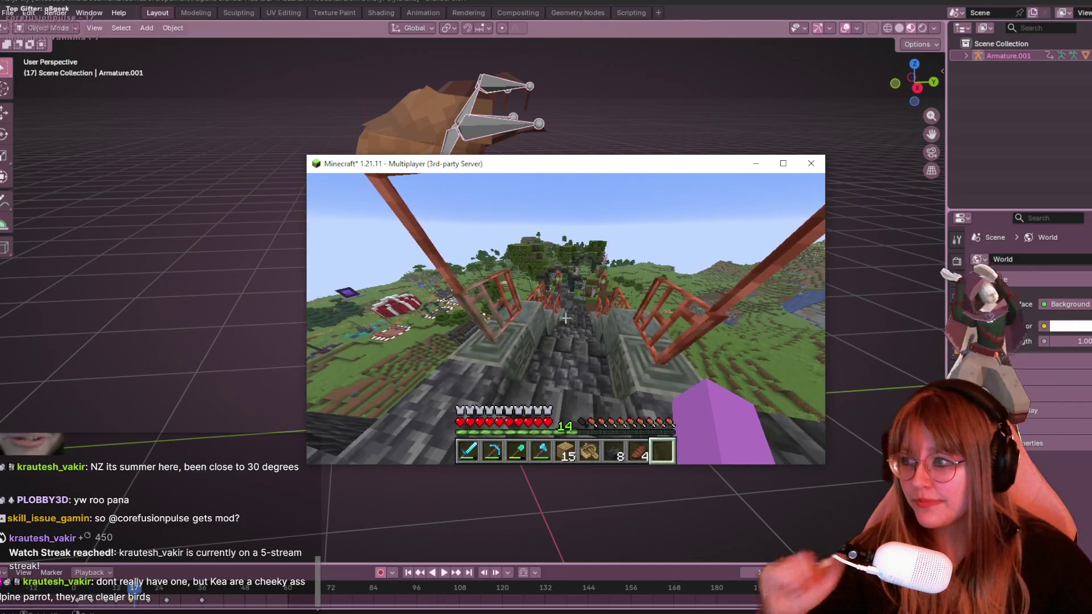
# Disconnect from the server via the game menu and hide Minecraft to reveal Blender.
pyautogui.press('Escape')
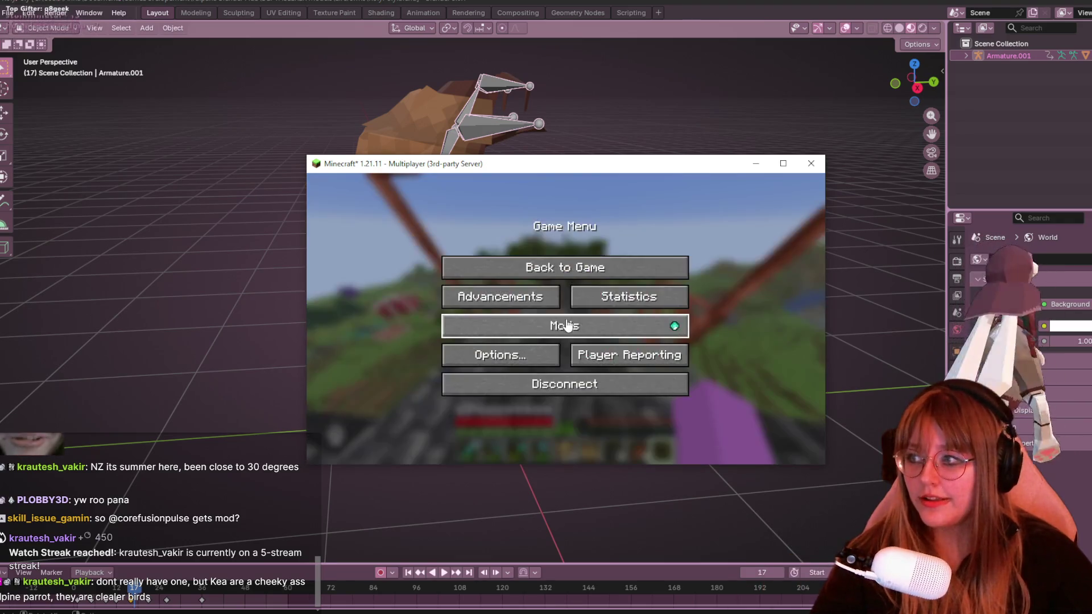
pyautogui.click(556, 389)
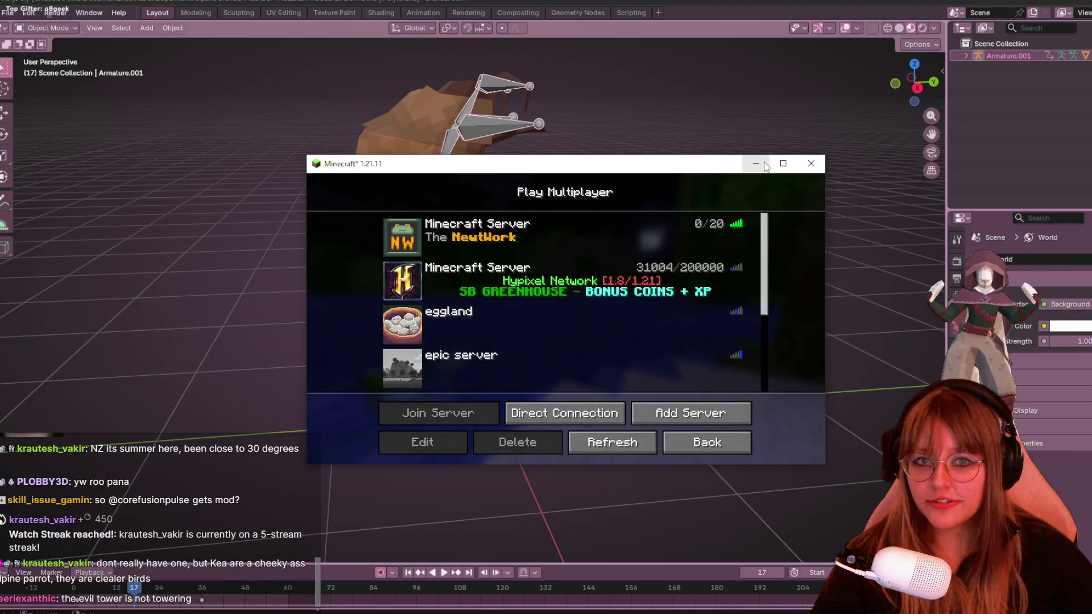
pyautogui.click(755, 164)
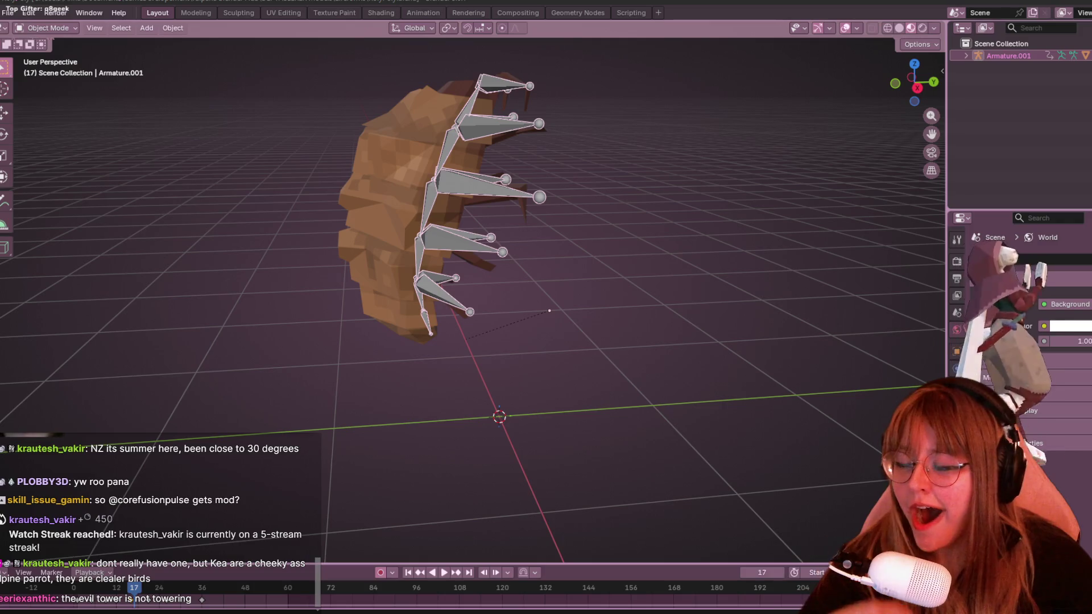
pyautogui.moveTo(521, 170); pyautogui.dragTo(562, 146)
pyautogui.scroll(-1, 578, 319)
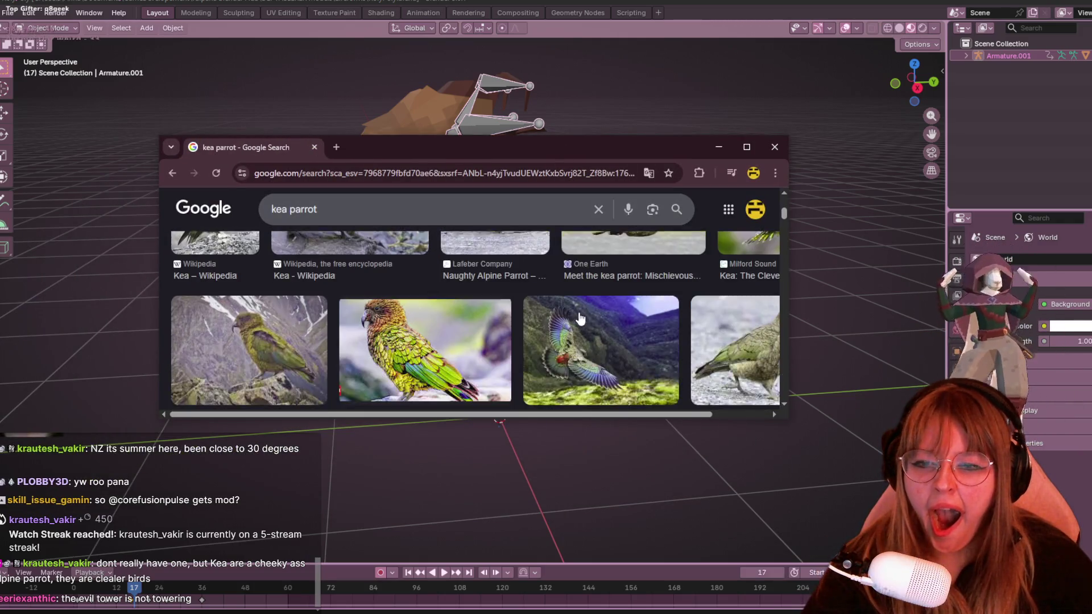
pyautogui.scroll(-1, 564, 318)
pyautogui.scroll(-1, 563, 316)
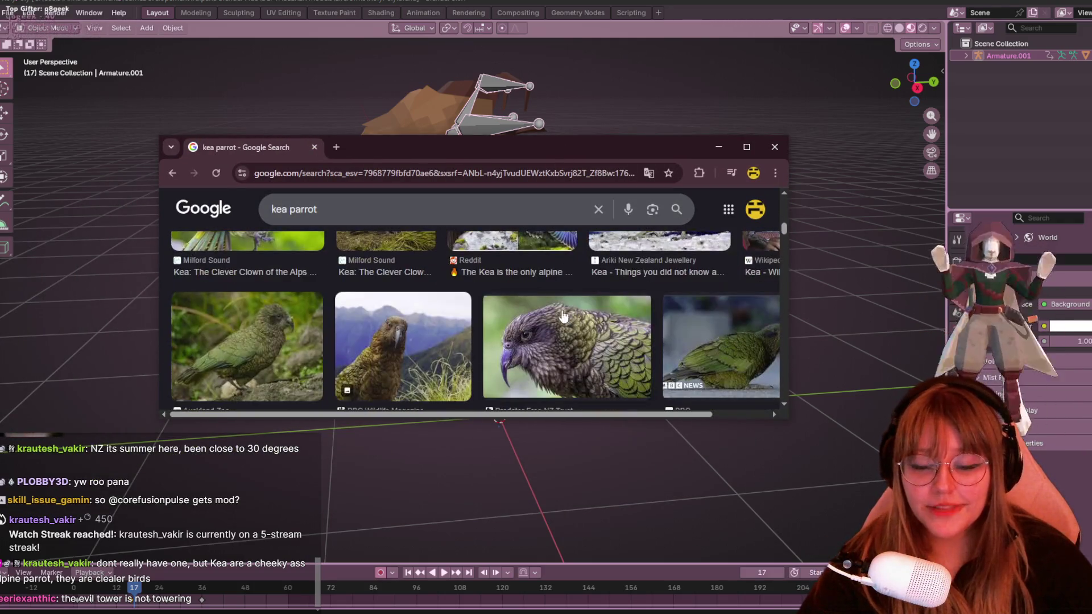
pyautogui.click(772, 148)
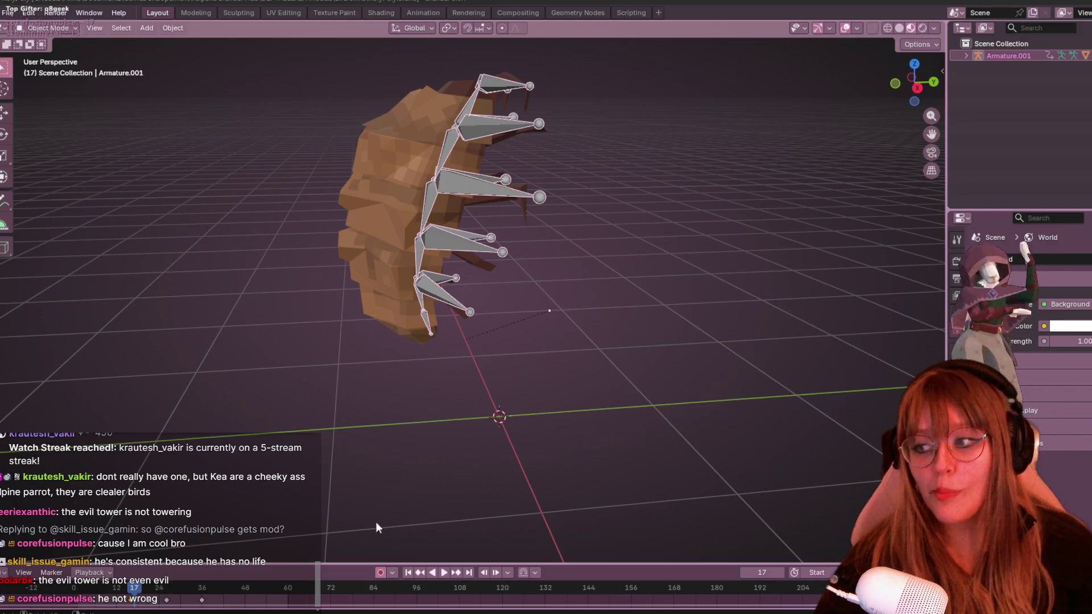
pyautogui.scroll(-2, 508, 384)
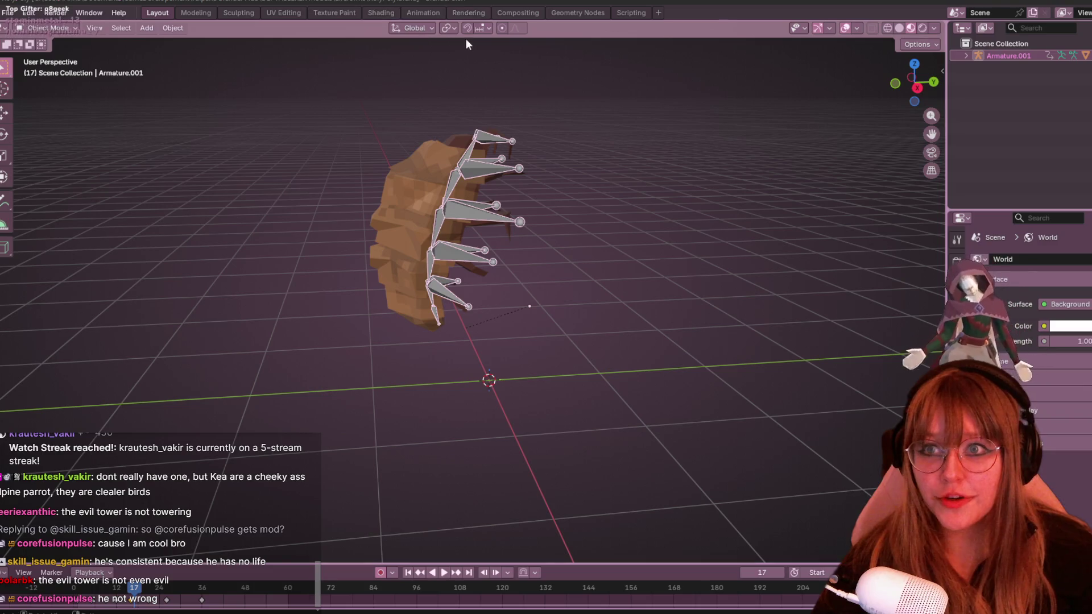
# Play the creature's looping leg animation, step through a few frames, and go to the Animation workspace.
pyautogui.moveTo(562, 244); pyautogui.dragTo(810, 294, button='middle')
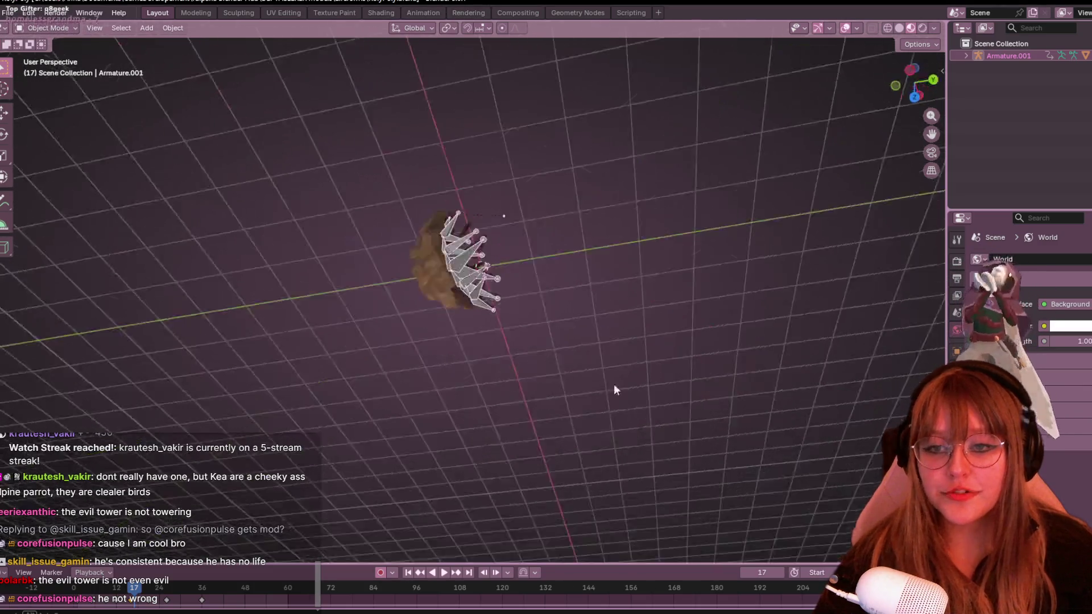
pyautogui.press('space')
pyautogui.press('space')
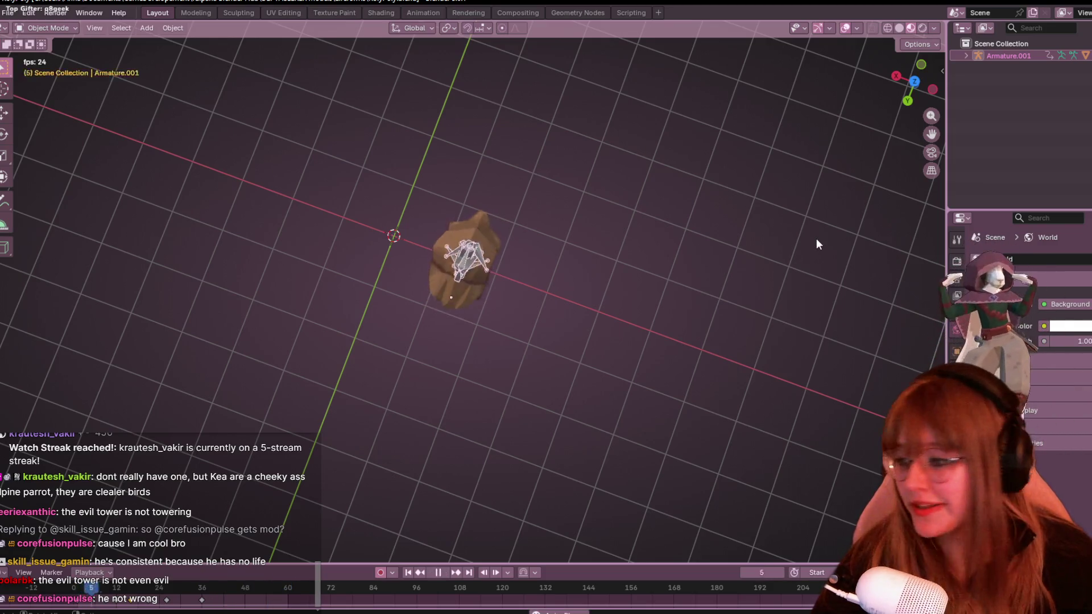
pyautogui.press('Right')
pyautogui.press('Right')
pyautogui.press('Right')
pyautogui.press('Right')
pyautogui.press('Right')
pyautogui.press('Right')
pyautogui.press('Right')
pyautogui.press('Right')
pyautogui.press('Right')
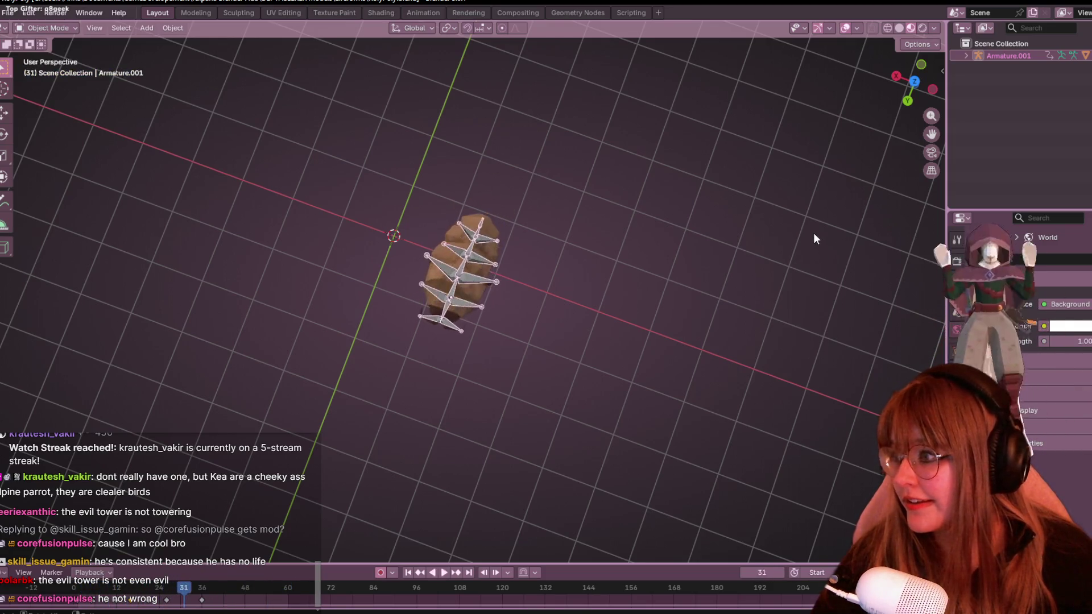
pyautogui.press('Right')
pyautogui.press('Right')
pyautogui.press('Right')
pyautogui.press('space')
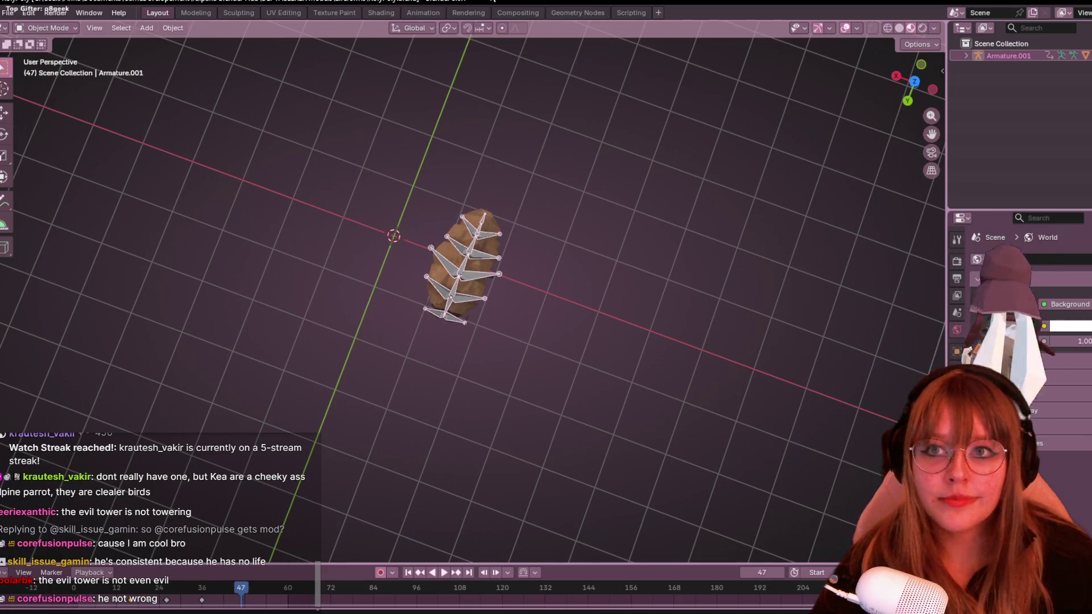
pyautogui.click(422, 12)
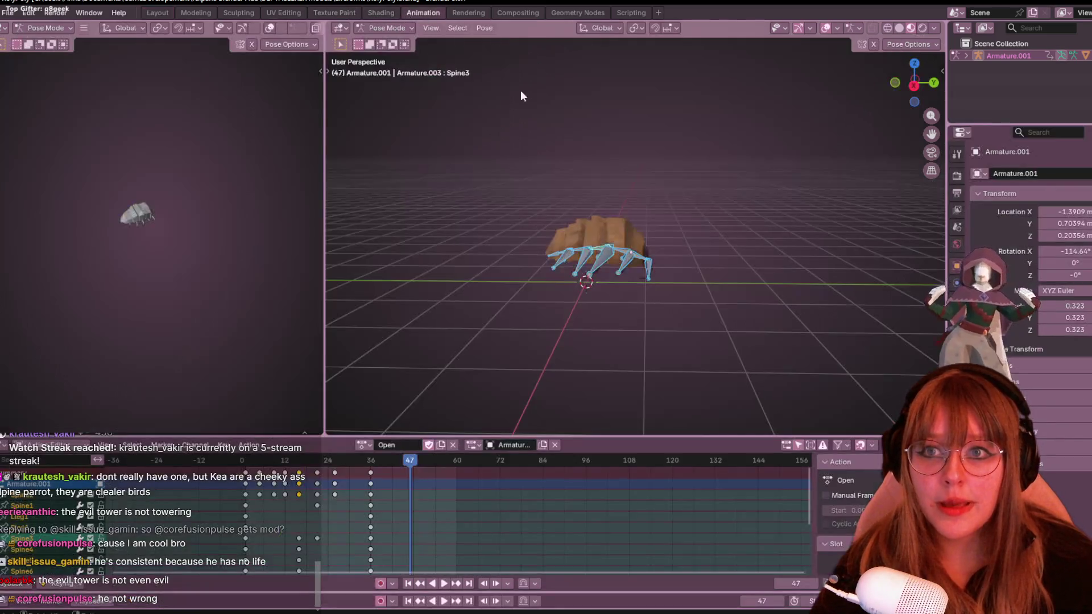
pyautogui.scroll(3, 749, 205)
# Open the recent bookshelf file, discarding the unsaved changes to RollyPoly.blend.
pyautogui.moveTo(739, 250); pyautogui.dragTo(725, 316, button='middle')
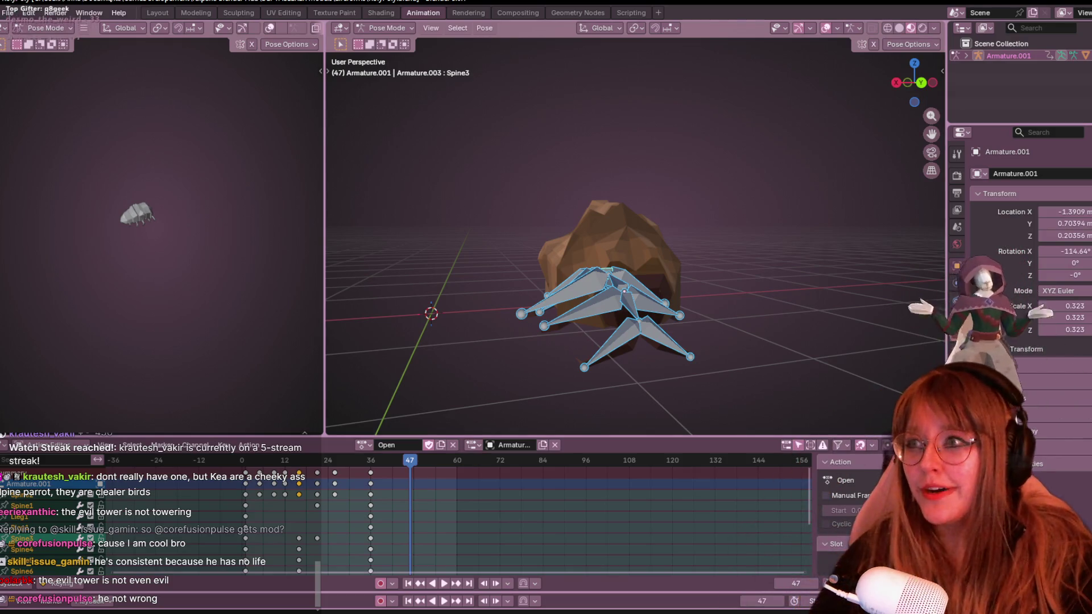
pyautogui.click(10, 14)
pyautogui.moveTo(25, 27)
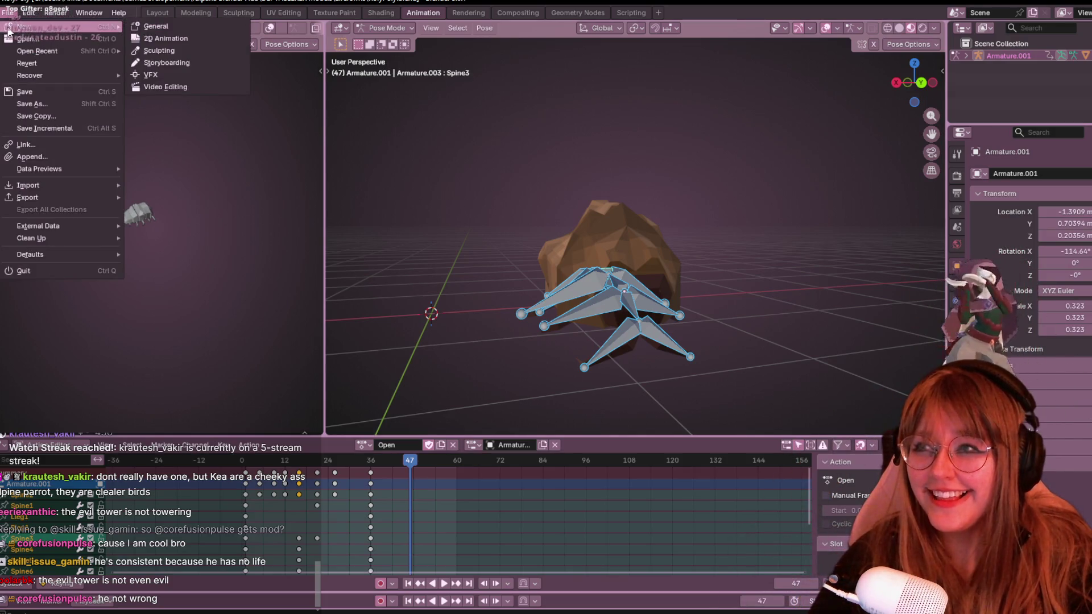
pyautogui.moveTo(37, 51)
pyautogui.click(145, 63)
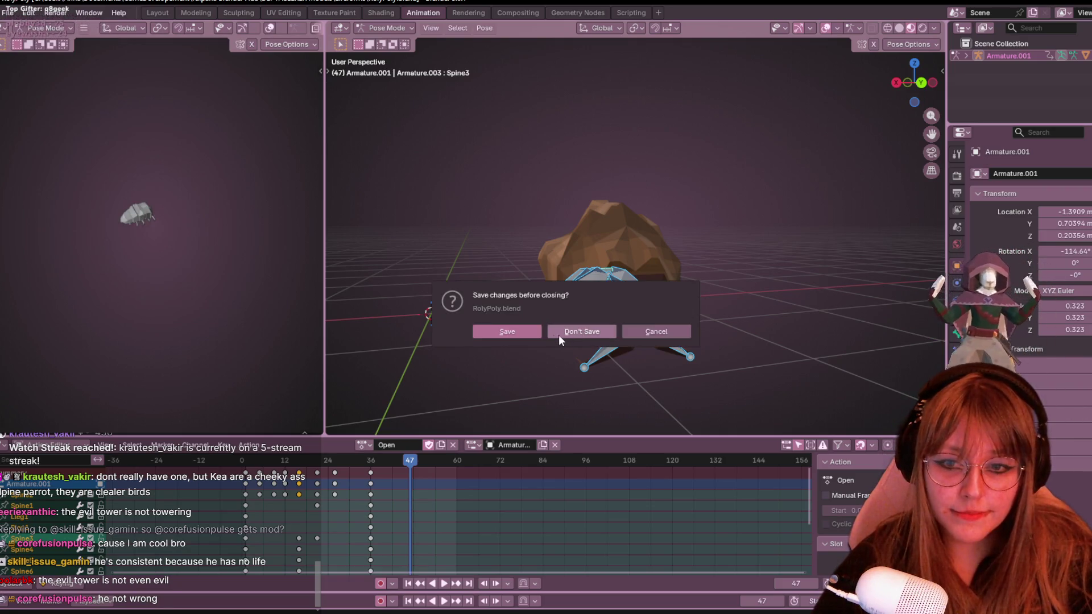
pyautogui.click(512, 333)
pyautogui.scroll(-5, 531, 301)
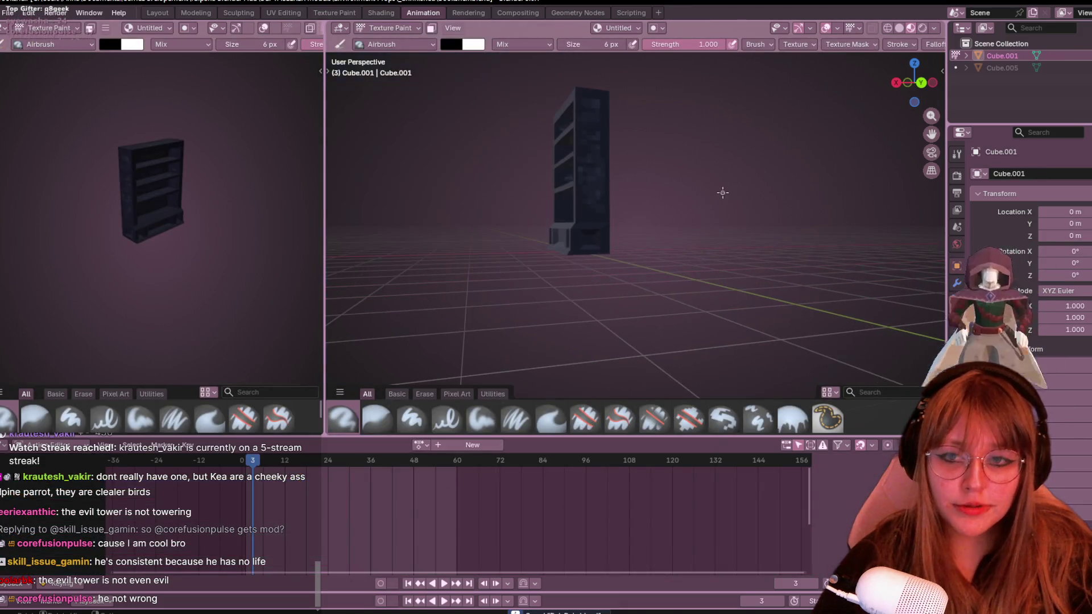
# Inspect the painted bookshelf from above and the front, then move to UV Editing.
pyautogui.moveTo(722, 191); pyautogui.dragTo(564, 107, button='middle')
pyautogui.scroll(3, 687, 167)
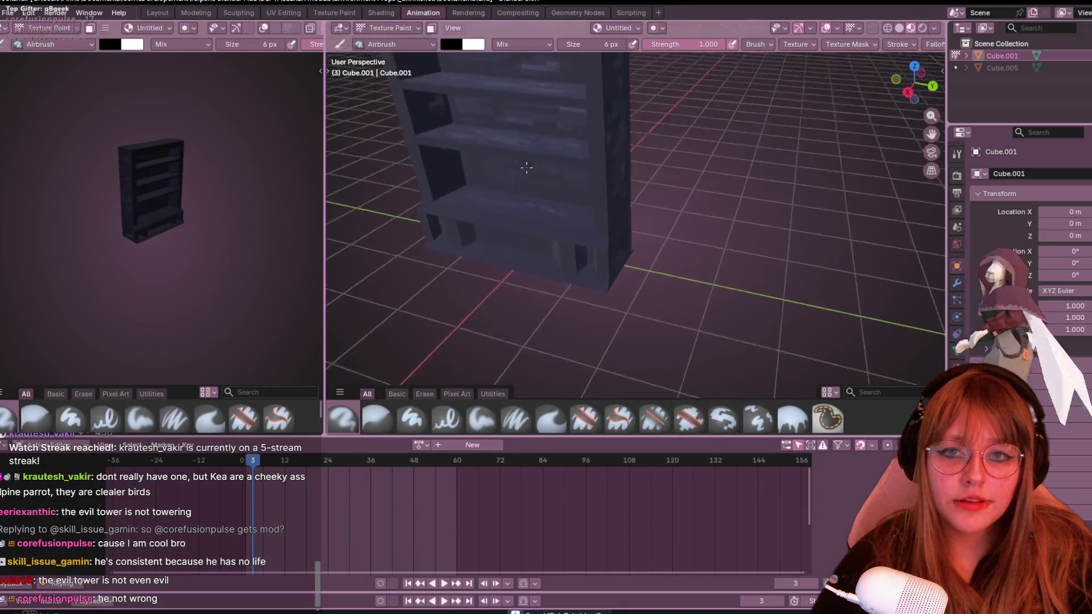
pyautogui.moveTo(535, 159); pyautogui.dragTo(593, 231, button='middle')
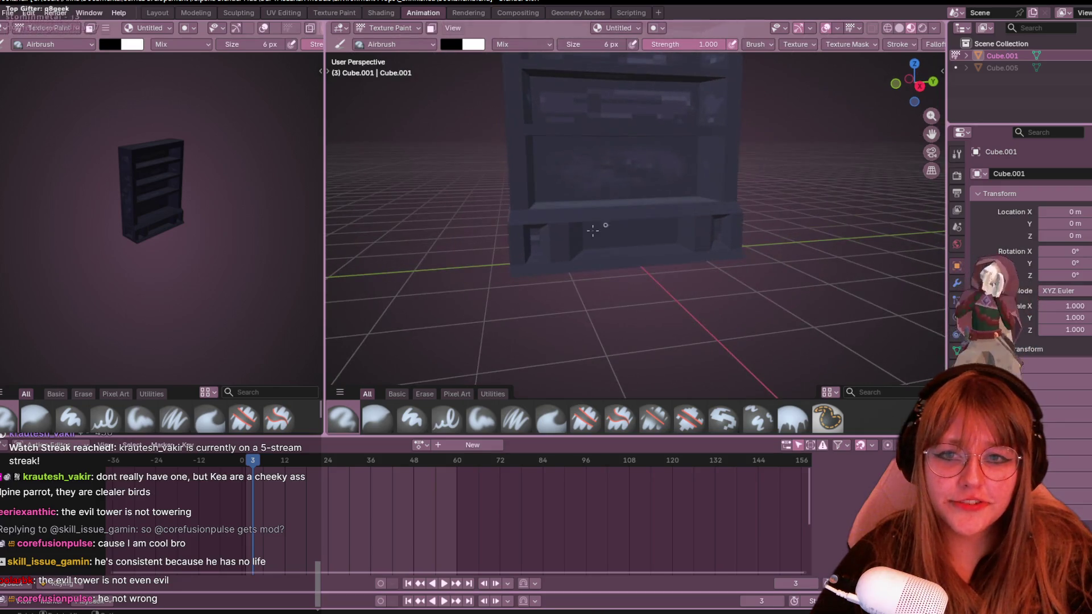
pyautogui.moveTo(749, 225); pyautogui.dragTo(691, 222, button='middle')
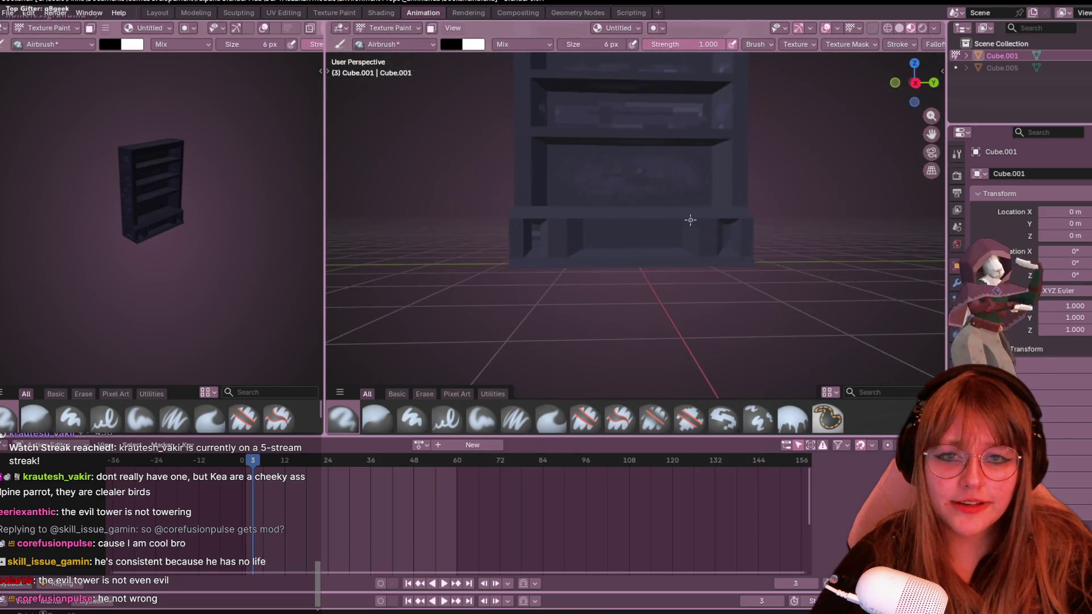
pyautogui.scroll(3, 691, 222)
pyautogui.scroll(2, 567, 217)
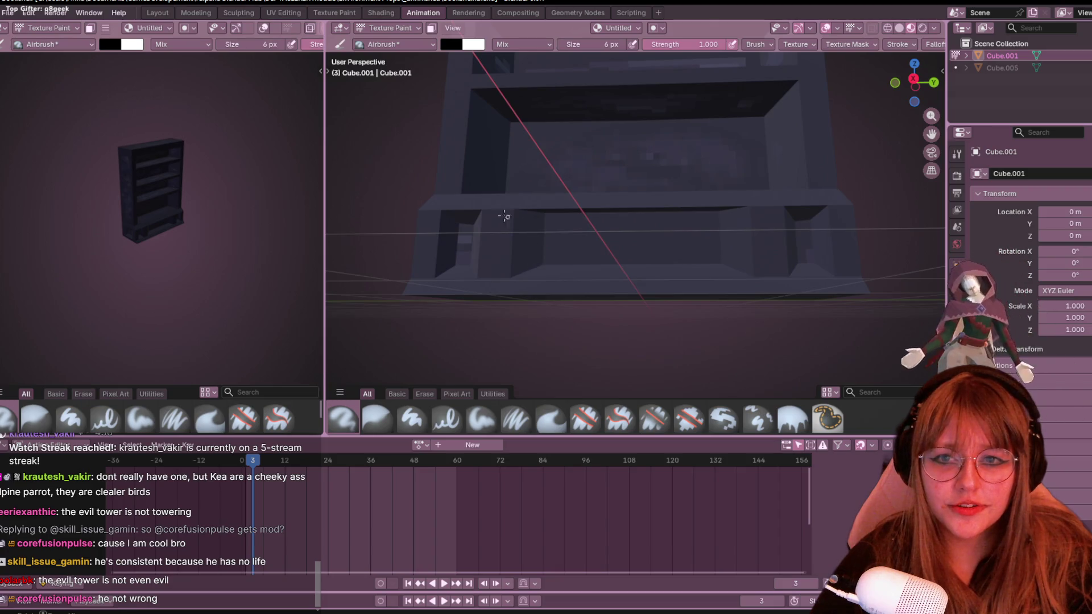
pyautogui.moveTo(760, 186); pyautogui.dragTo(812, 198, button='middle')
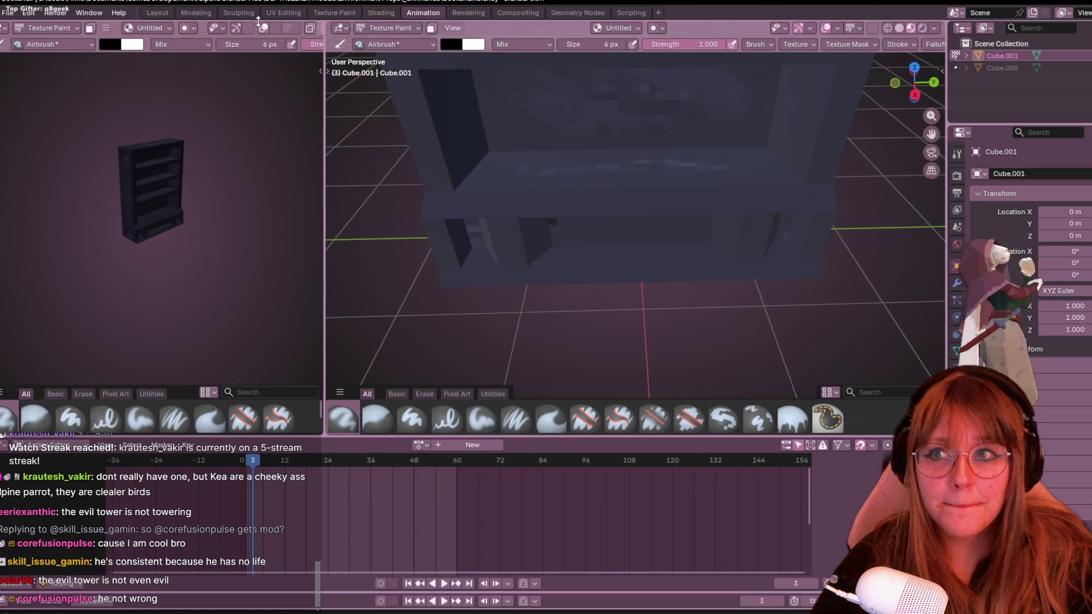
pyautogui.click(281, 12)
pyautogui.scroll(-2, 264, 216)
pyautogui.scroll(-2, 256, 220)
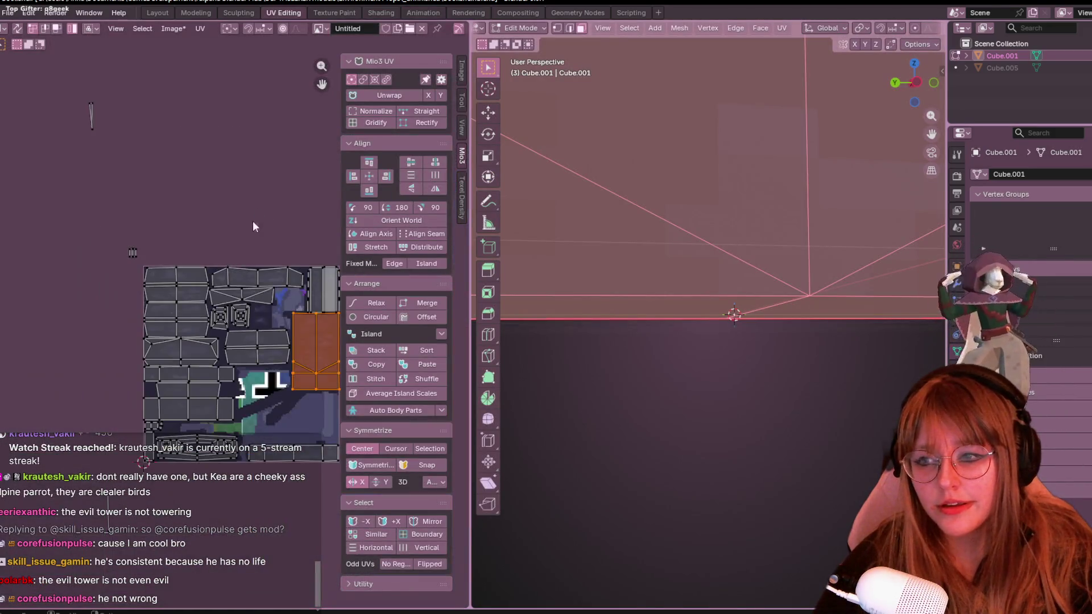
pyautogui.scroll(2, 214, 256)
pyautogui.scroll(1, 174, 299)
pyautogui.scroll(1, 154, 273)
# In edge-select mode, scale the base island's top edge flat on Y and select the small left edge.
pyautogui.click(142, 224)
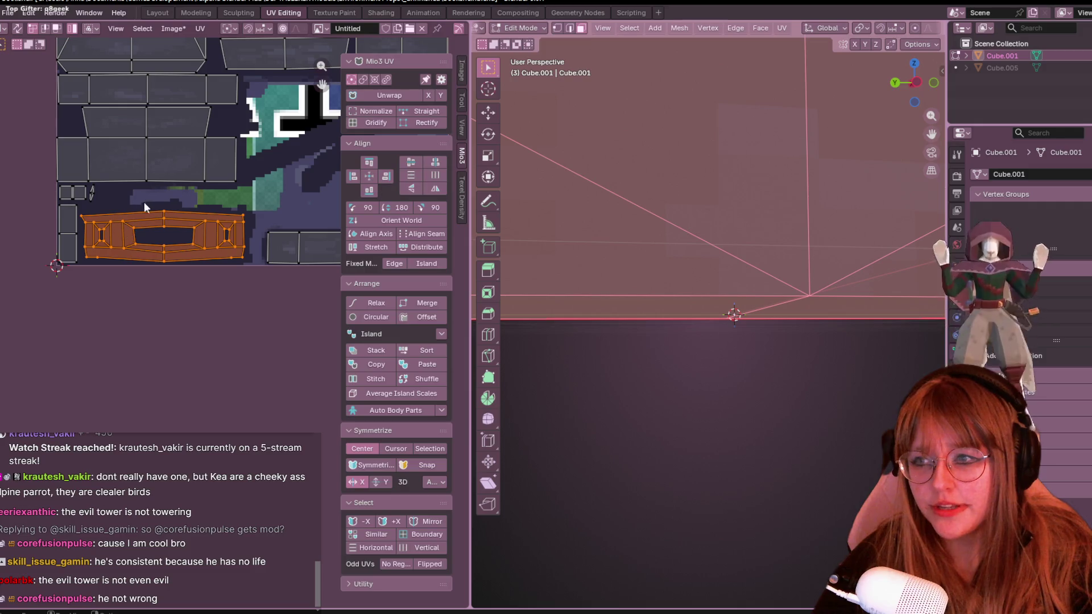
pyautogui.click(44, 28)
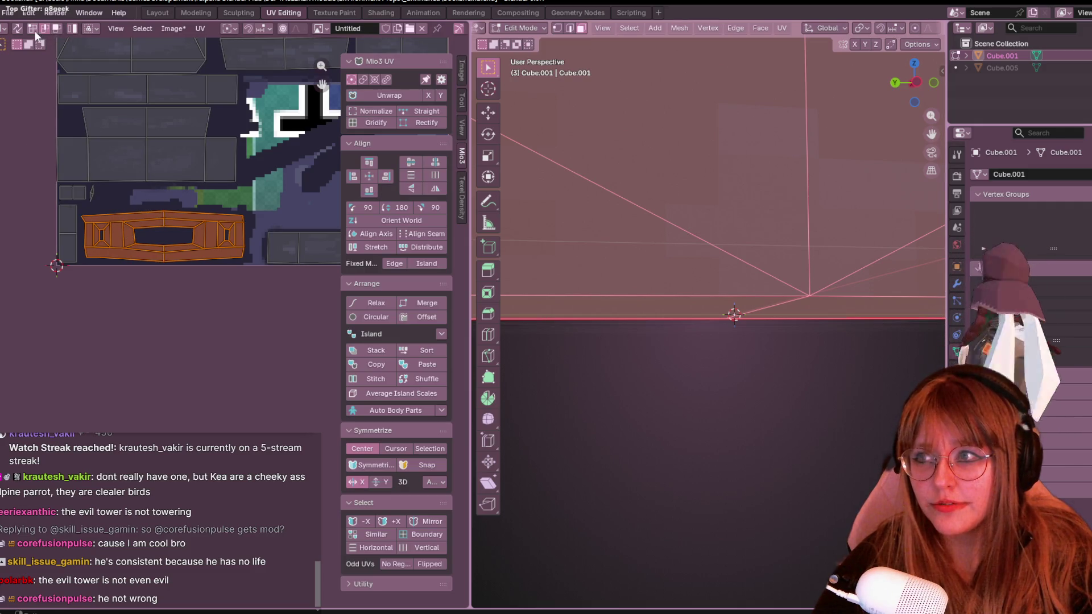
pyautogui.click(99, 207)
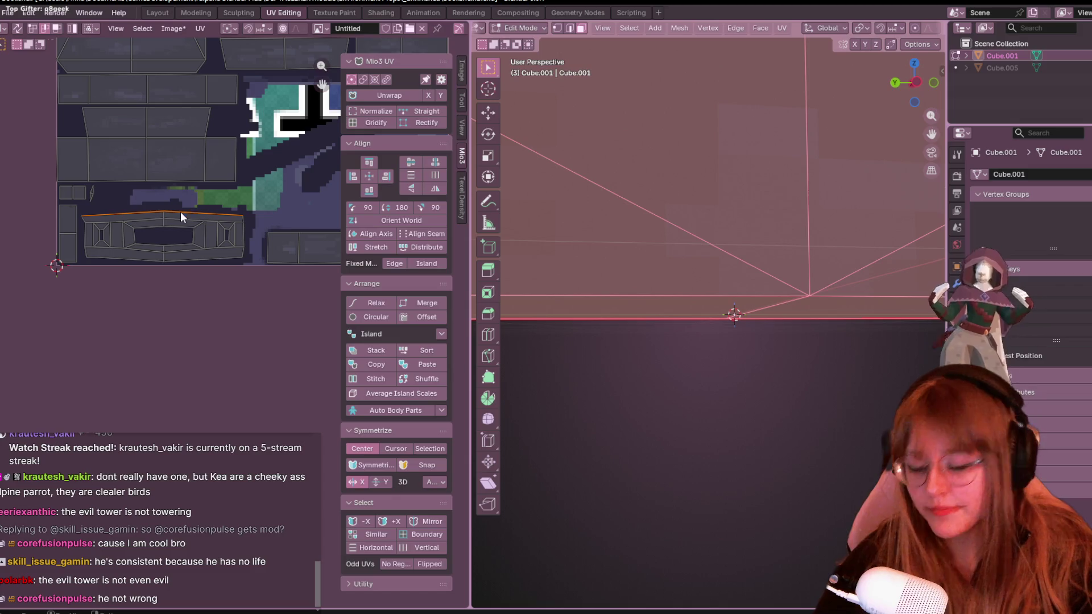
pyautogui.press('s')
pyautogui.write('0')
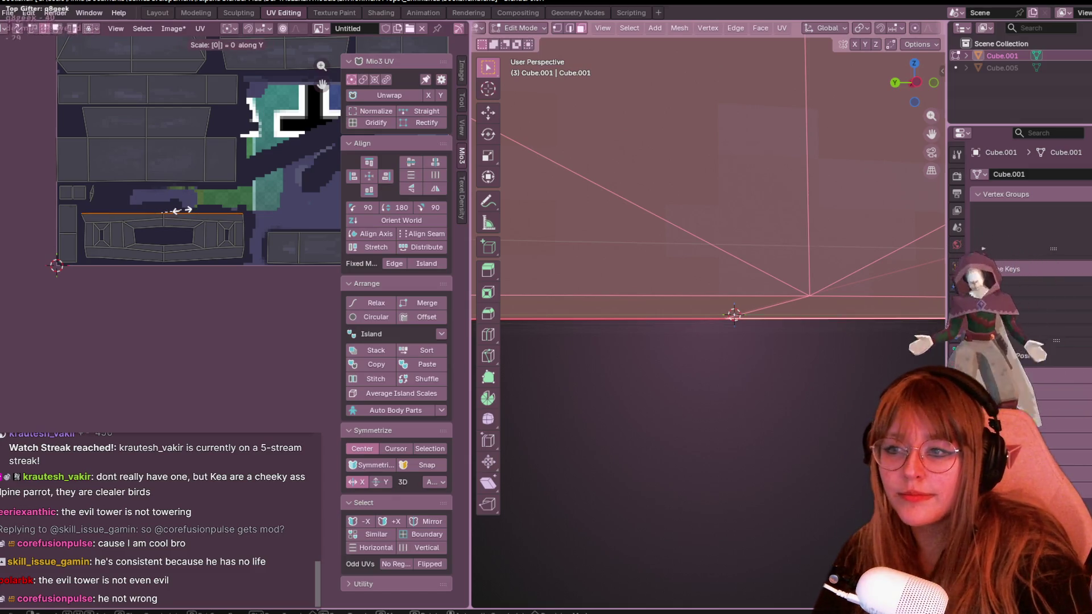
pyautogui.press('Escape')
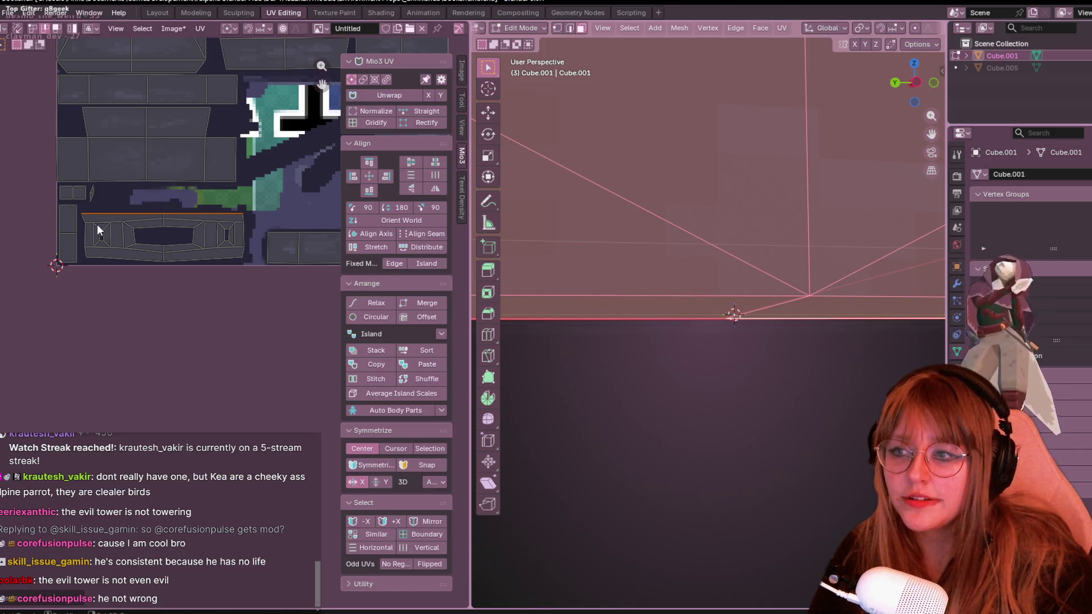
pyautogui.click(142, 218)
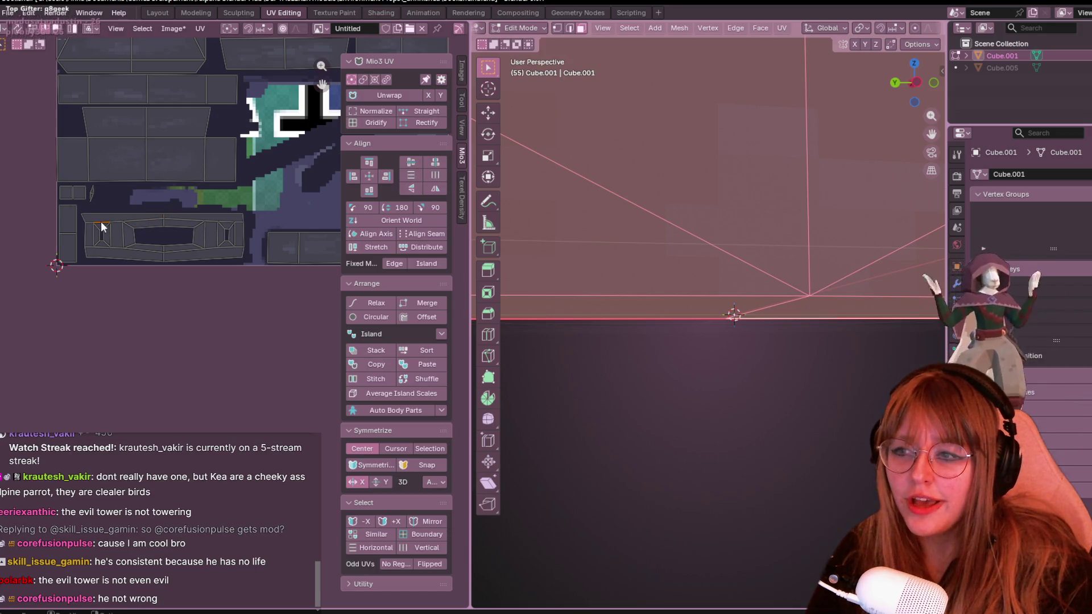
pyautogui.scroll(3, 101, 220)
pyautogui.moveTo(59, 134); pyautogui.dragTo(157, 181, button='middle')
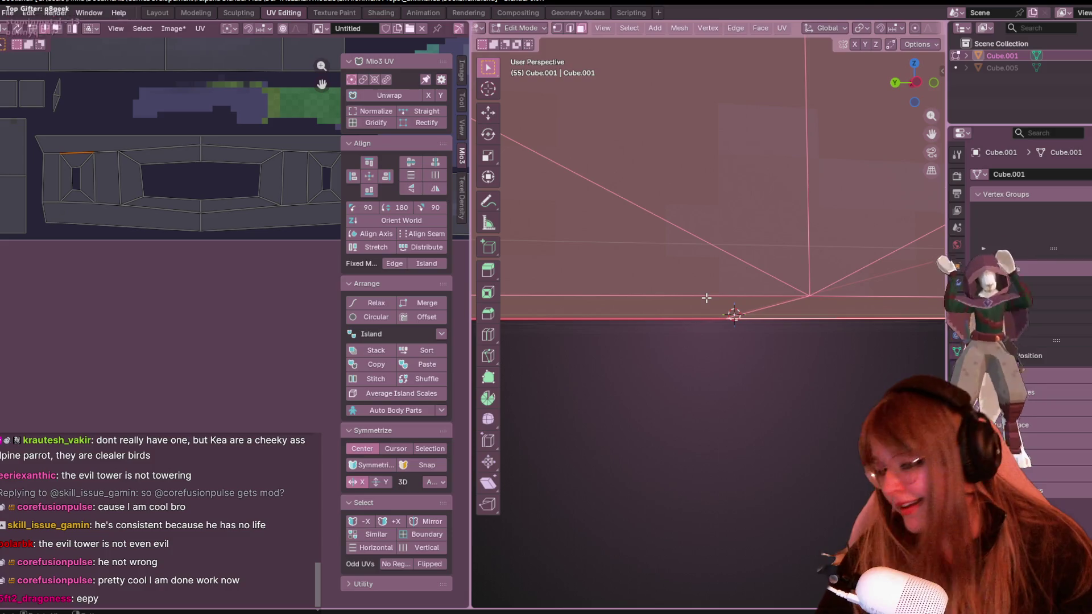
# Flatten the selected edge at the base island's right end with S, Y, 0.
pyautogui.moveTo(137, 156); pyautogui.dragTo(99, 240, button='middle')
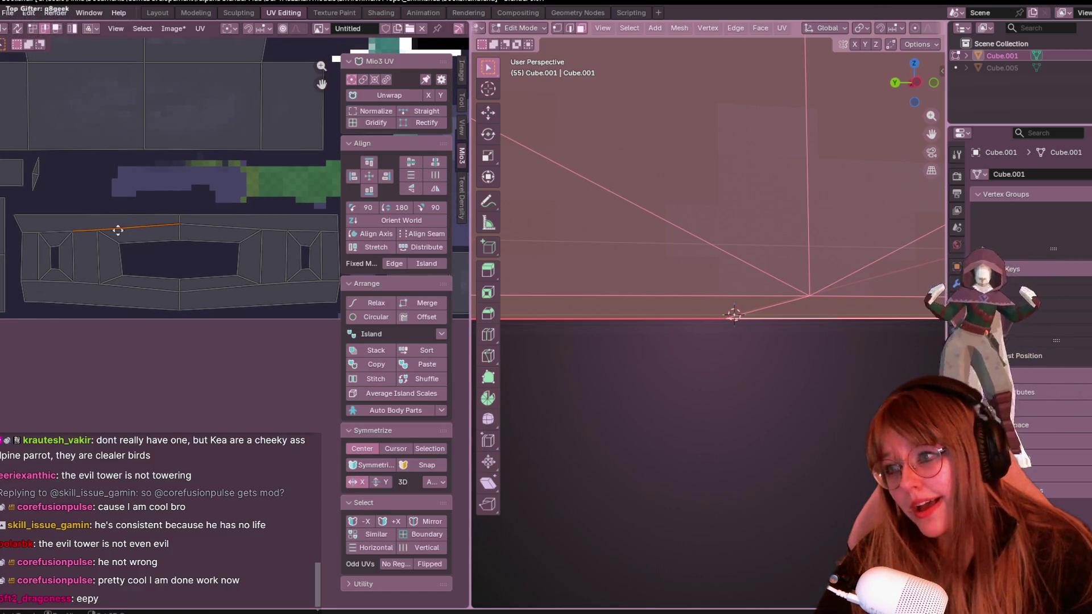
pyautogui.moveTo(118, 229); pyautogui.dragTo(84, 244, button='middle')
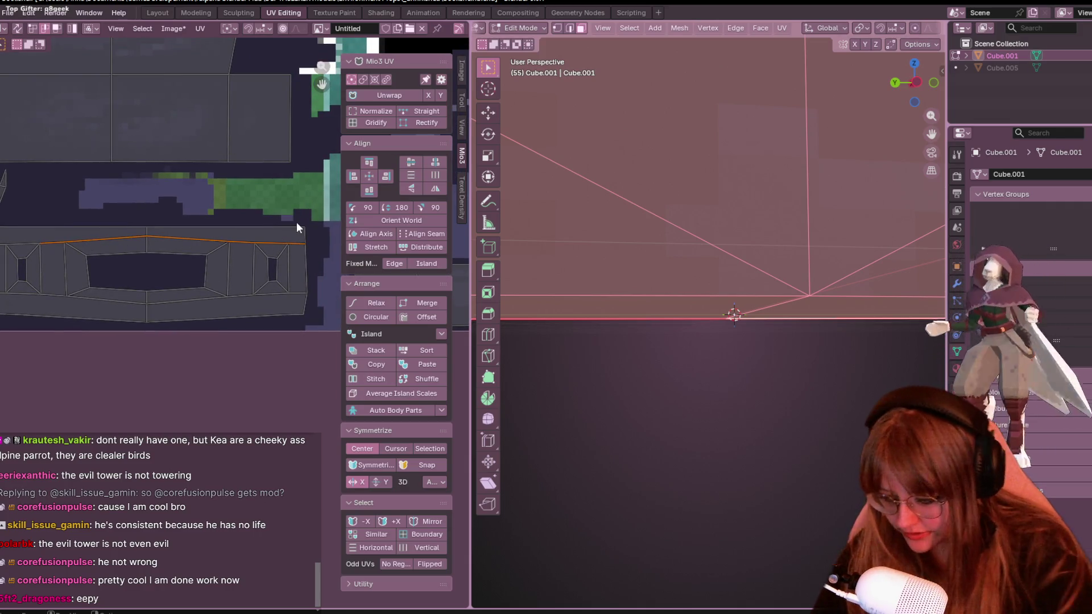
pyautogui.press('s')
pyautogui.press('y')
pyautogui.press('0')
pyautogui.press('Return')
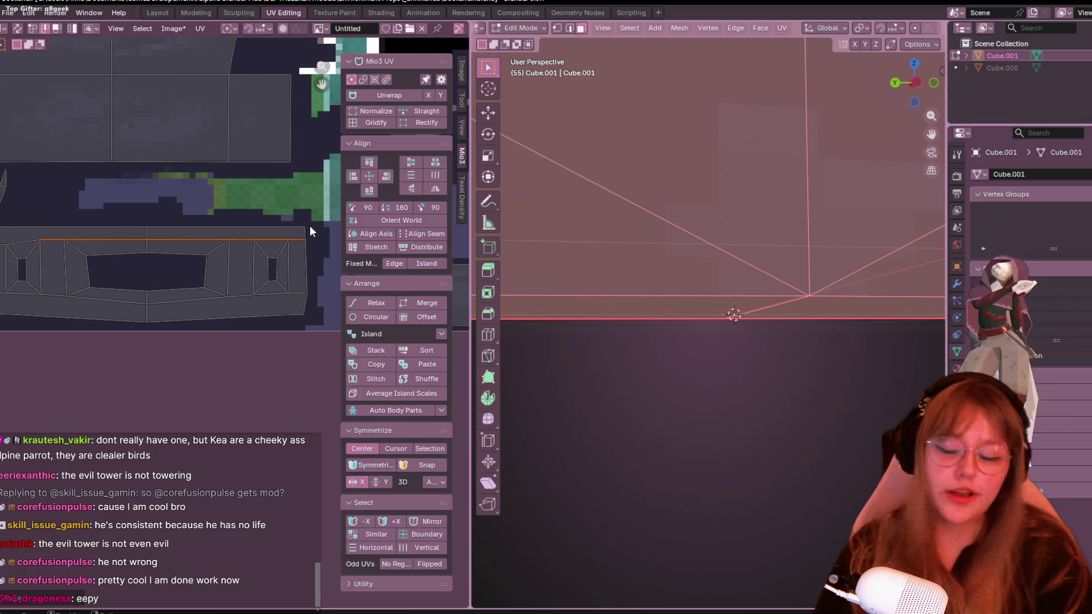
pyautogui.keyDown('ctrl'); pyautogui.hscroll(-2, 67, 261); pyautogui.keyUp('ctrl')
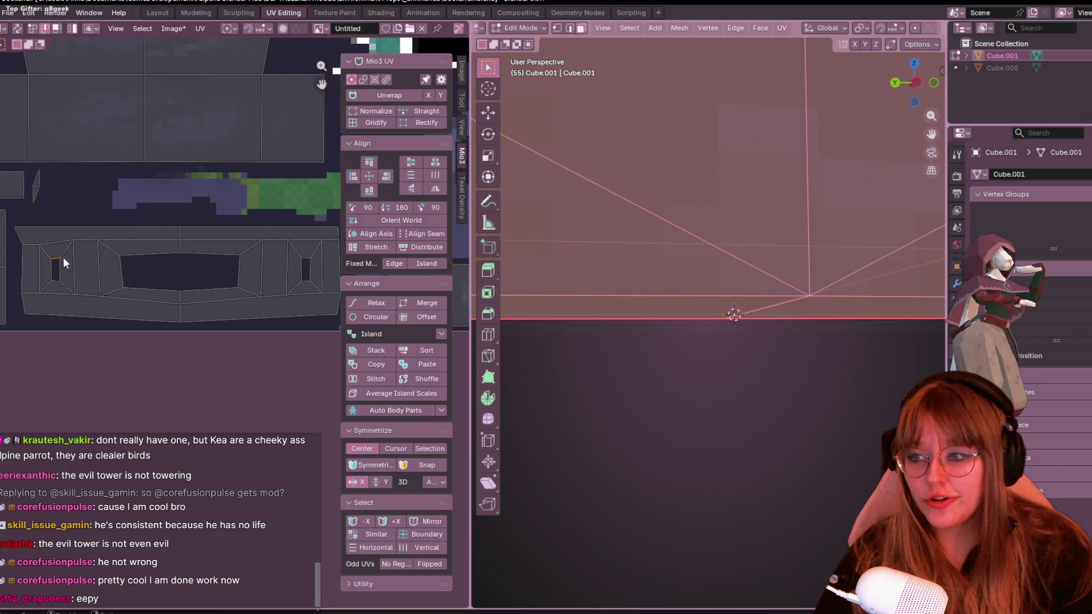
# Flatten the top edges of the large opening to zero height on Y.
pyautogui.keyDown('shift'); pyautogui.click(199, 251); pyautogui.keyUp('shift')
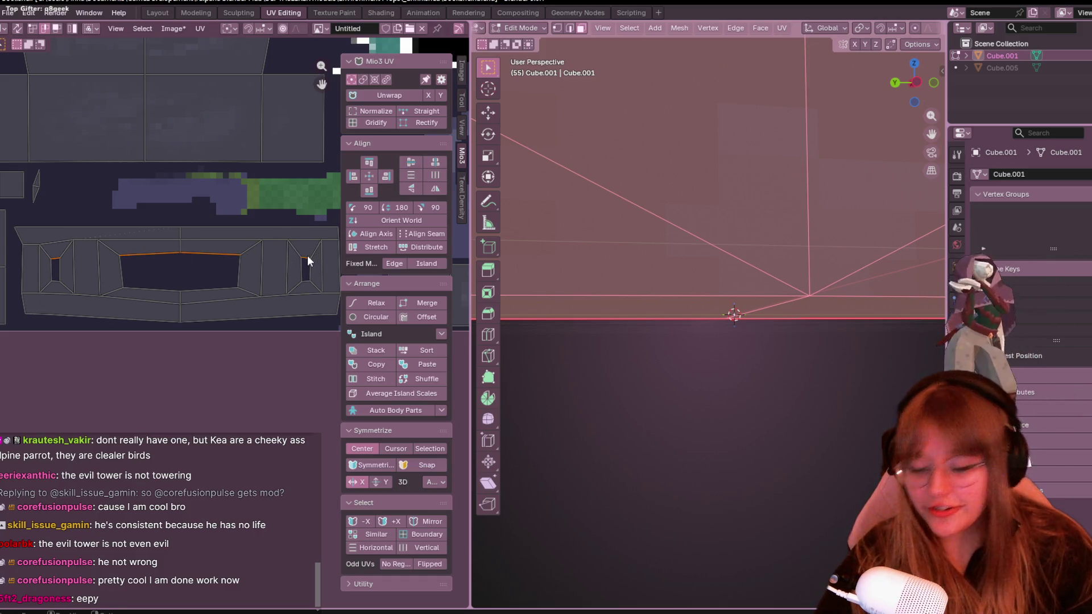
pyautogui.press('s')
pyautogui.press('y')
pyautogui.press('0')
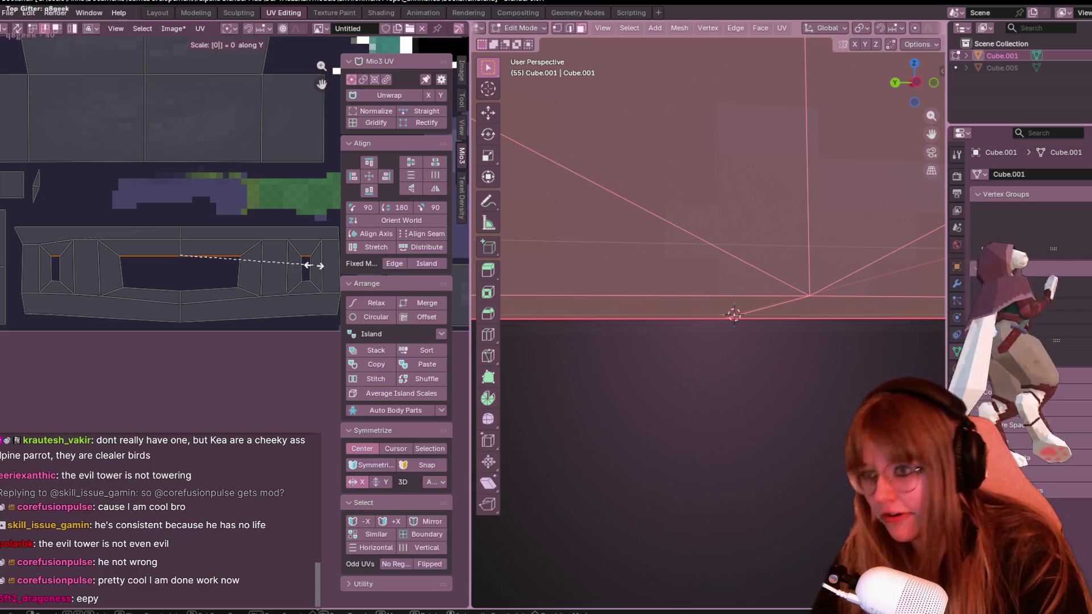
pyautogui.press('Return')
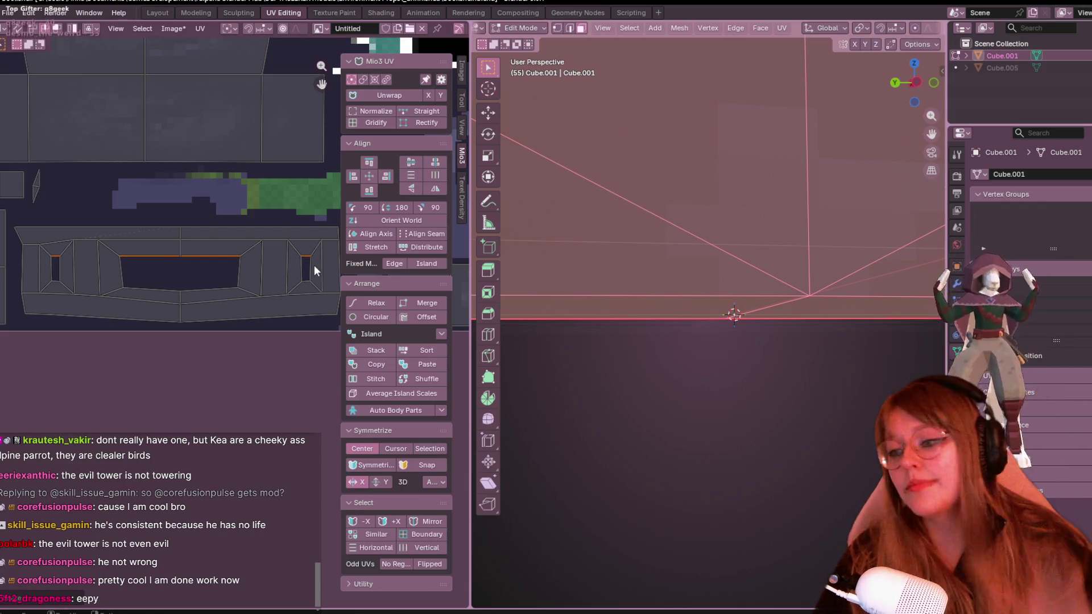
# Select the whole top edge, undo an accidental collapse, flatten it on Y, and go to Texture Paint.
pyautogui.click(30, 244)
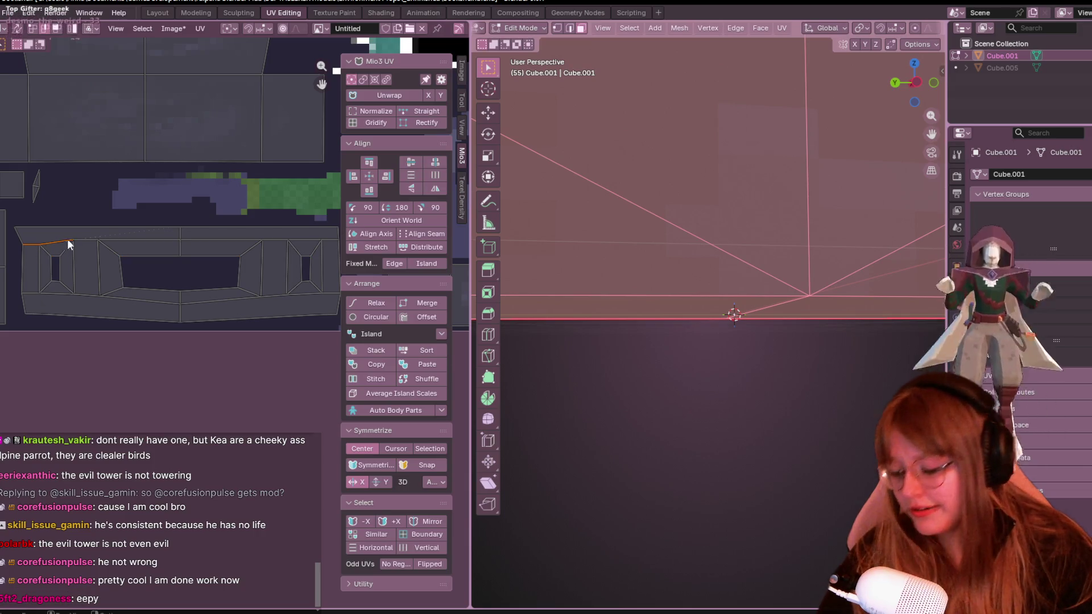
pyautogui.keyDown('shift'); pyautogui.click(152, 243); pyautogui.keyUp('shift')
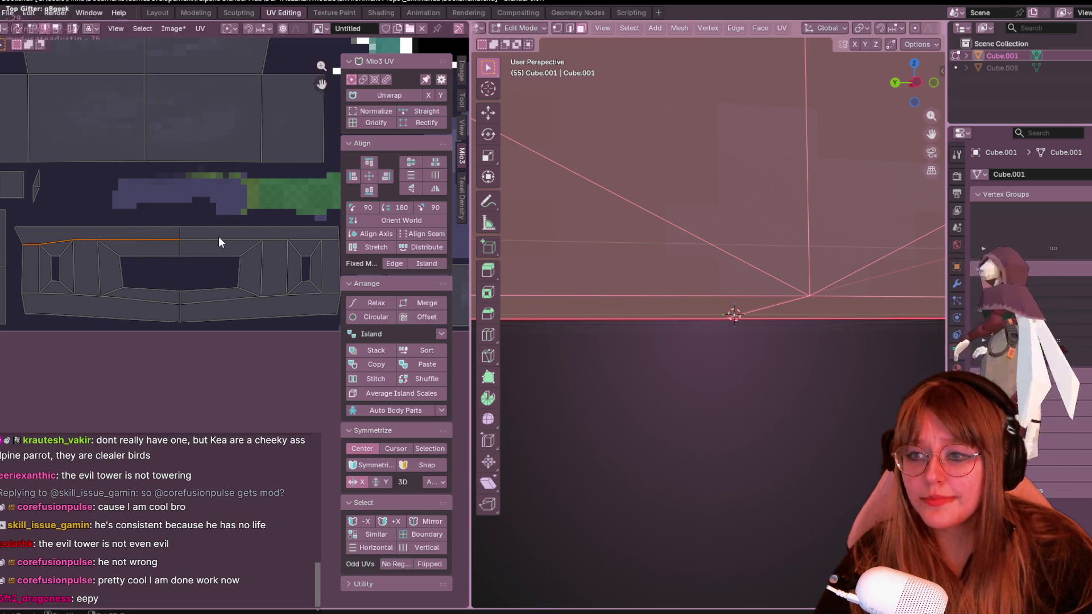
pyautogui.keyDown('shift'); pyautogui.click(220, 239); pyautogui.keyUp('shift')
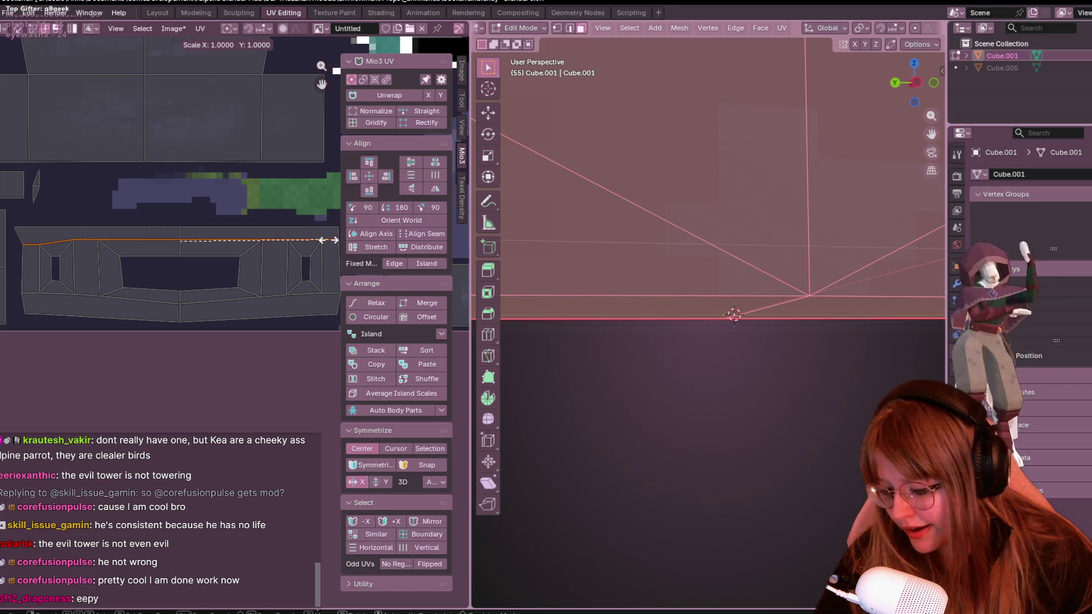
pyautogui.press('0')
pyautogui.press('Return')
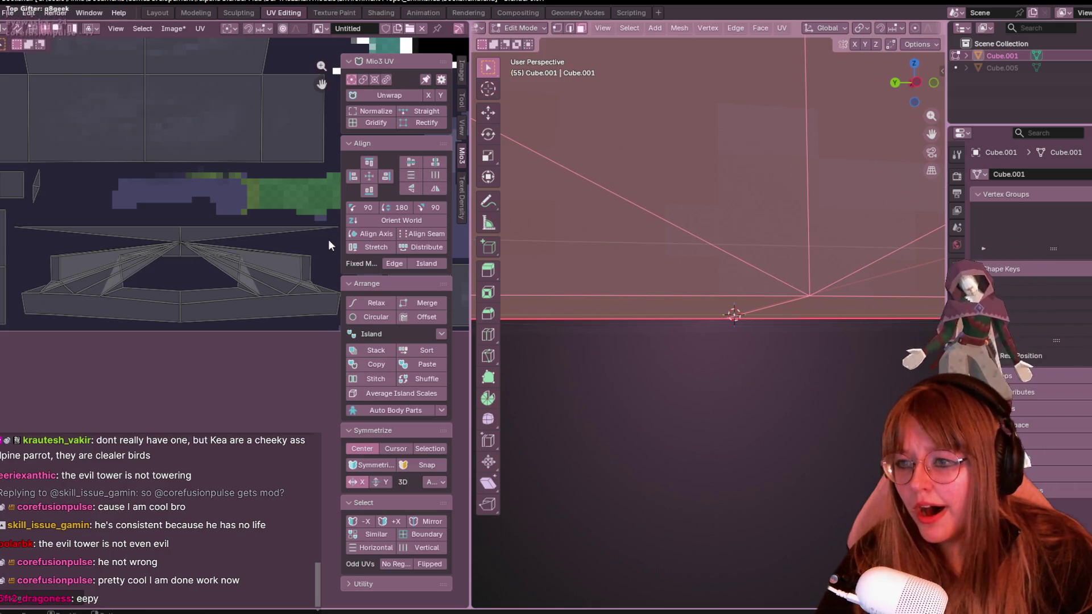
pyautogui.hotkey('ctrl', 'z')
pyautogui.press('s')
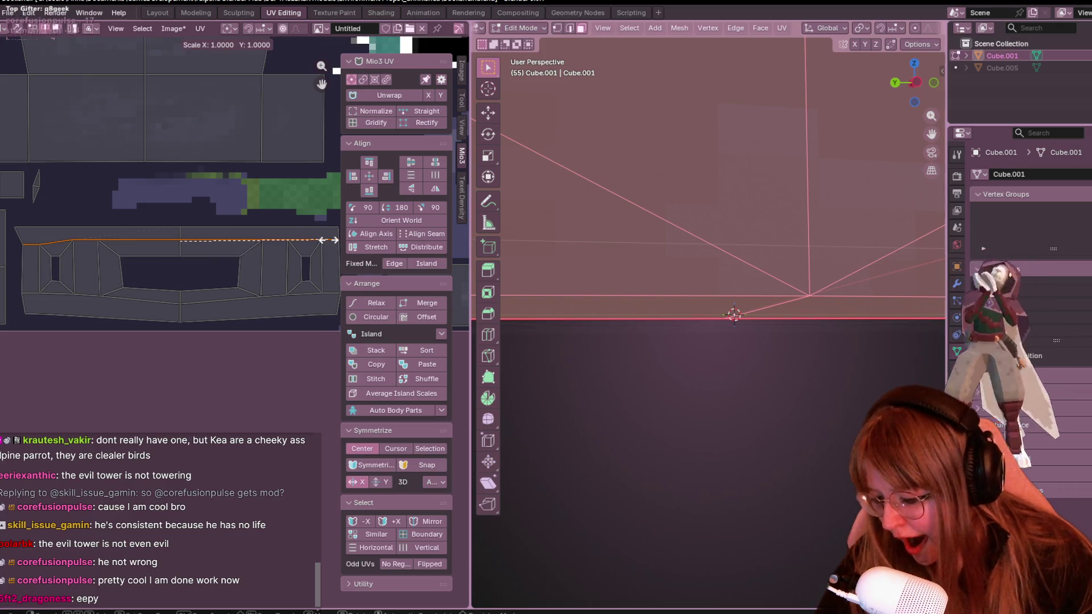
pyautogui.press('y')
pyautogui.press('0')
pyautogui.press('Return')
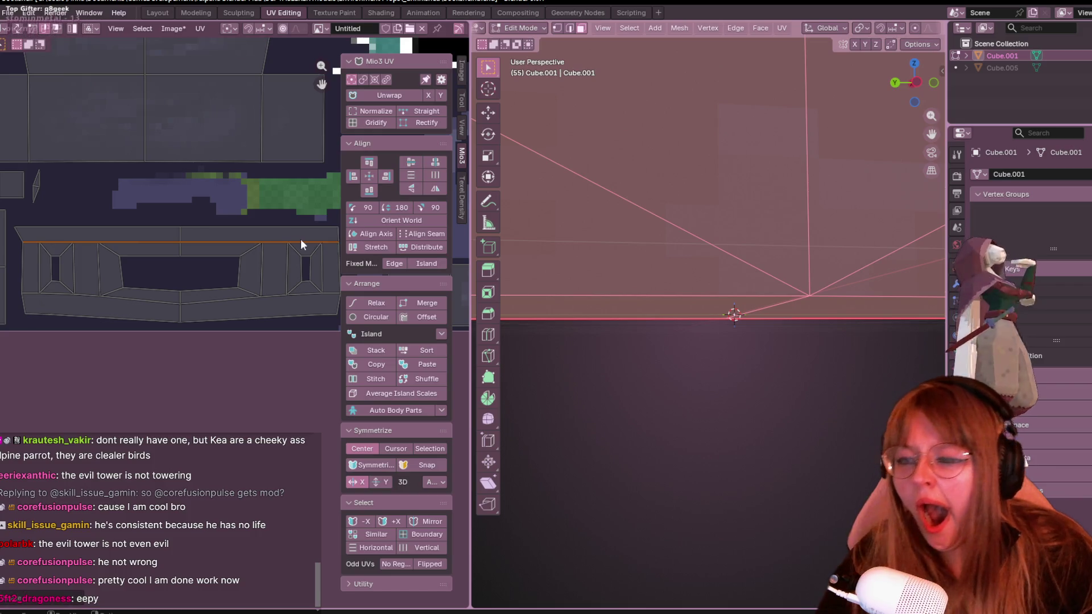
pyautogui.scroll(-1, 300, 239)
pyautogui.scroll(-1, 287, 222)
pyautogui.scroll(-3, 766, 203)
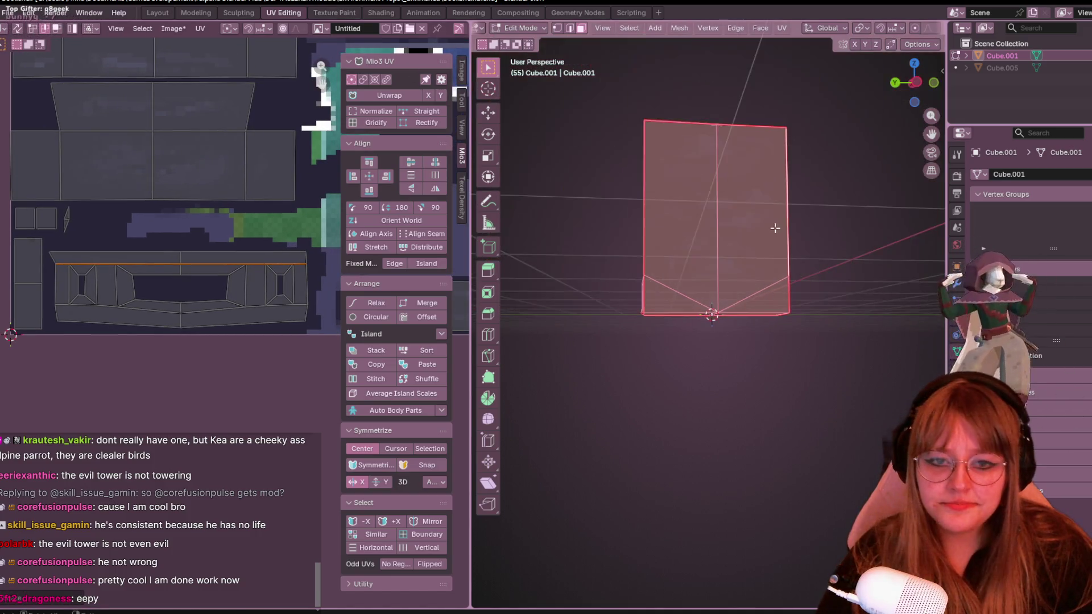
pyautogui.scroll(-2, 767, 203)
pyautogui.scroll(-2, 767, 203)
pyautogui.scroll(5, 635, 115)
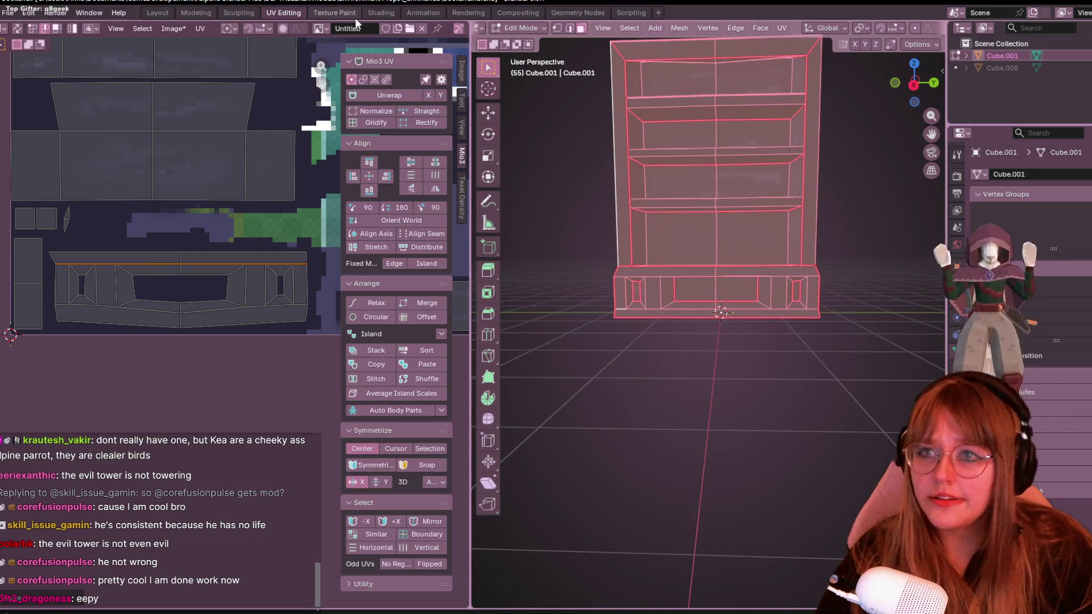
pyautogui.click(335, 14)
pyautogui.scroll(-2, 252, 374)
pyautogui.scroll(3, 224, 415)
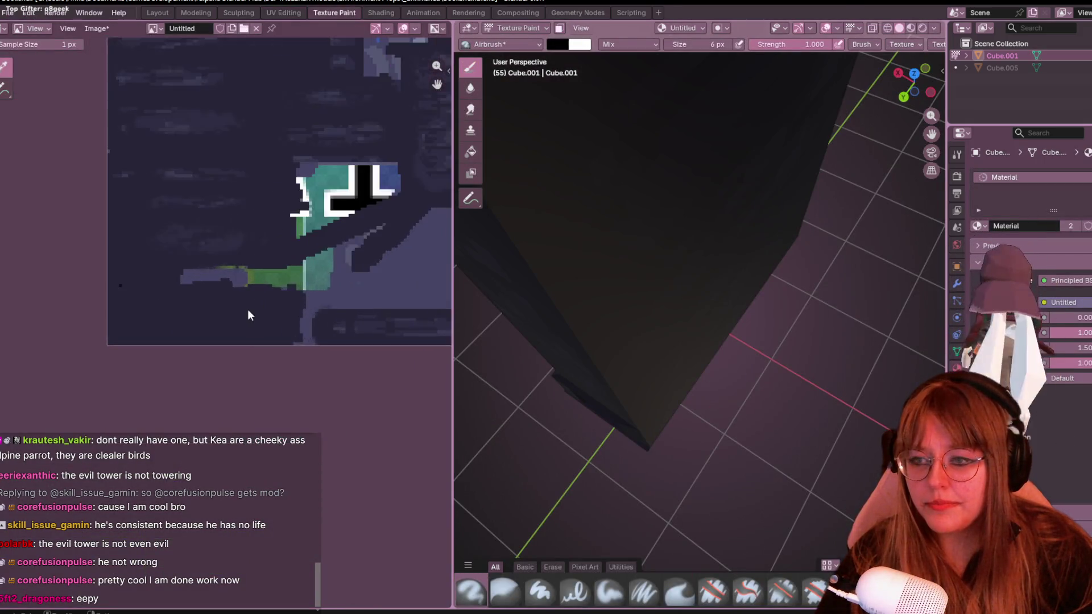
pyautogui.scroll(2, 246, 312)
pyautogui.scroll(-5, 696, 273)
pyautogui.scroll(3, 695, 273)
pyautogui.scroll(3, 671, 324)
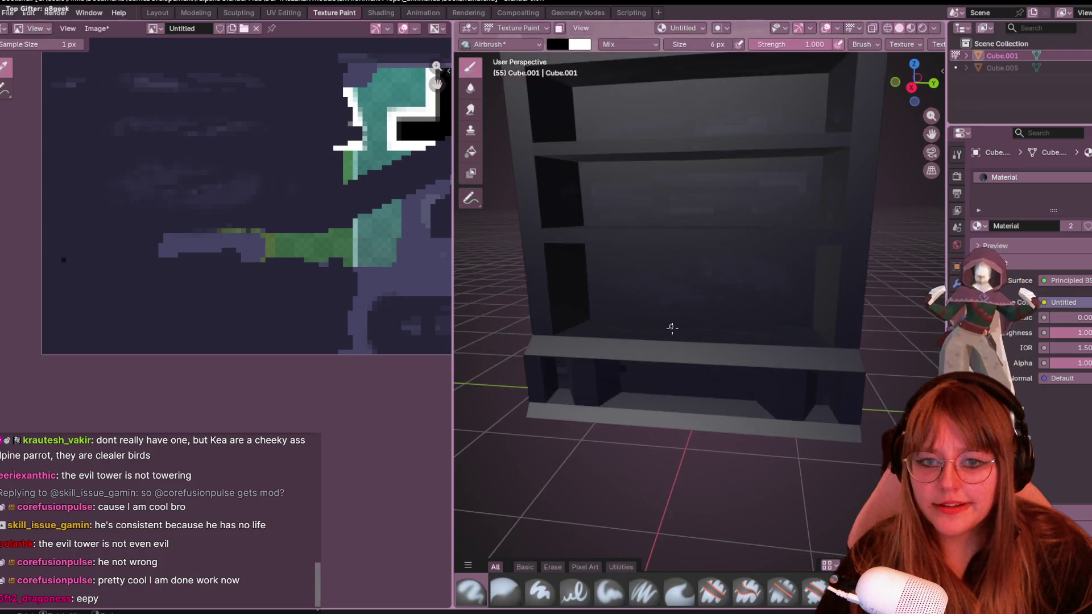
# Face the bookshelf front and Tab from Texture Paint into mesh Edit Mode.
pyautogui.moveTo(671, 324); pyautogui.dragTo(605, 384, button='middle')
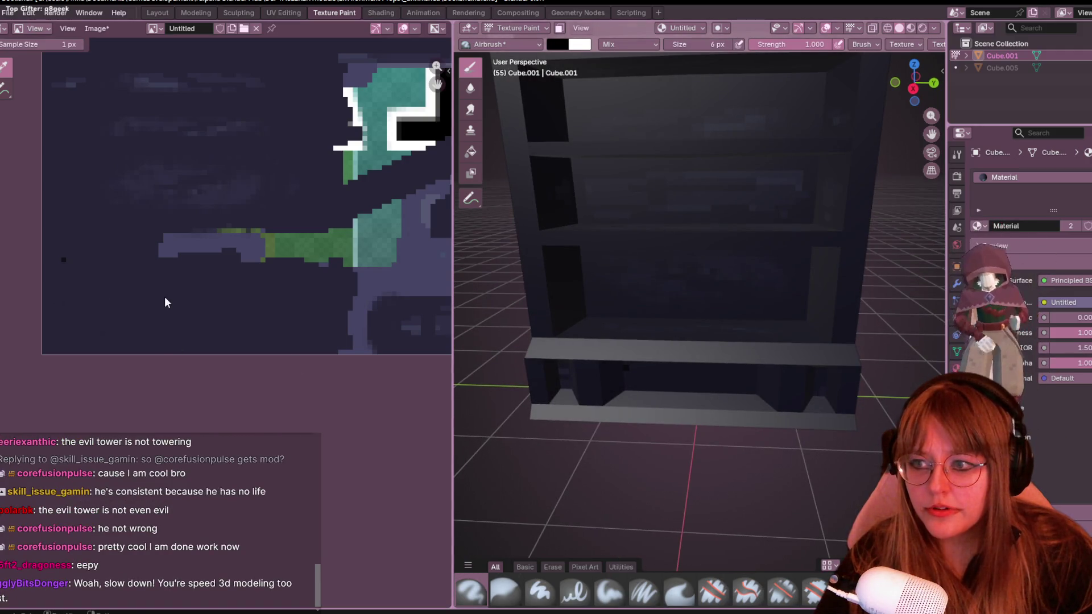
pyautogui.moveTo(164, 296); pyautogui.dragTo(182, 296, button='middle')
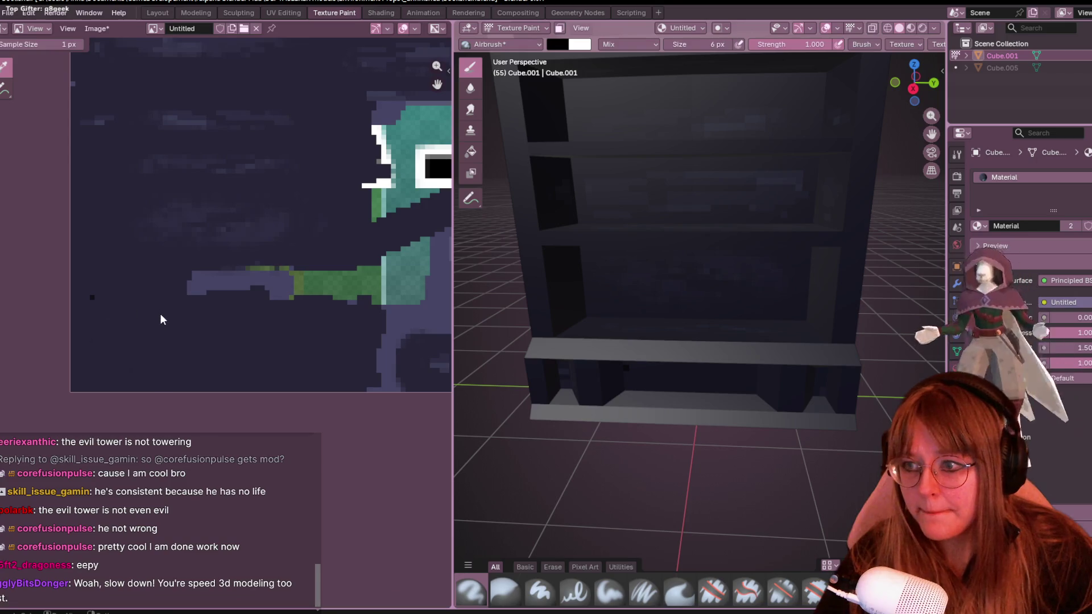
pyautogui.press('Tab')
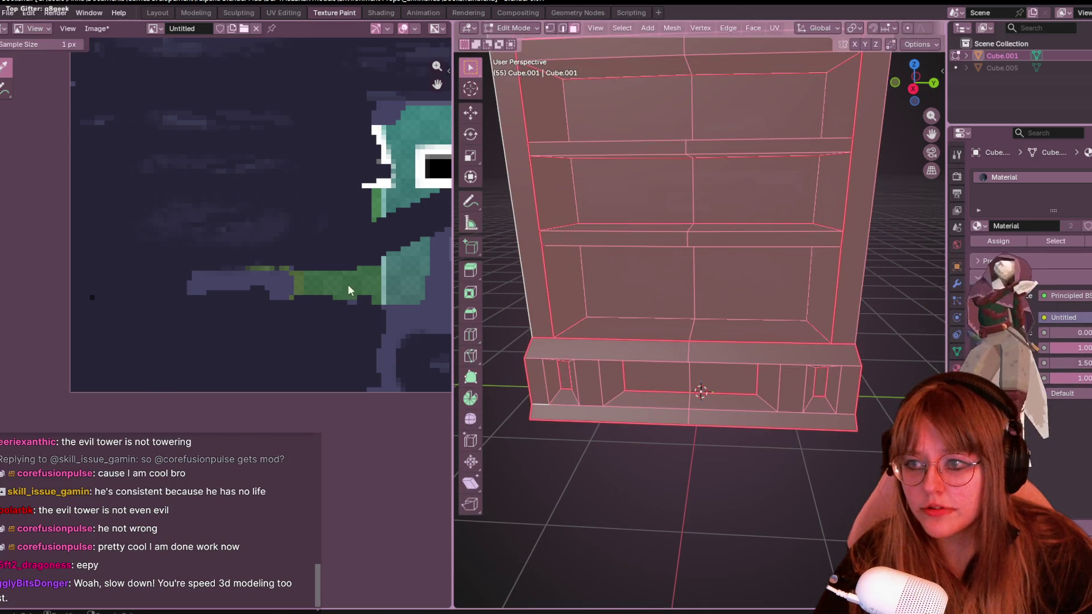
pyautogui.scroll(-3, 905, 256)
# Deselect the whole mesh with Alt+A and set the Image Editor mode from View to Paint.
pyautogui.hotkey('alt', 'a')
pyautogui.moveTo(860, 256); pyautogui.dragTo(874, 290, button='middle')
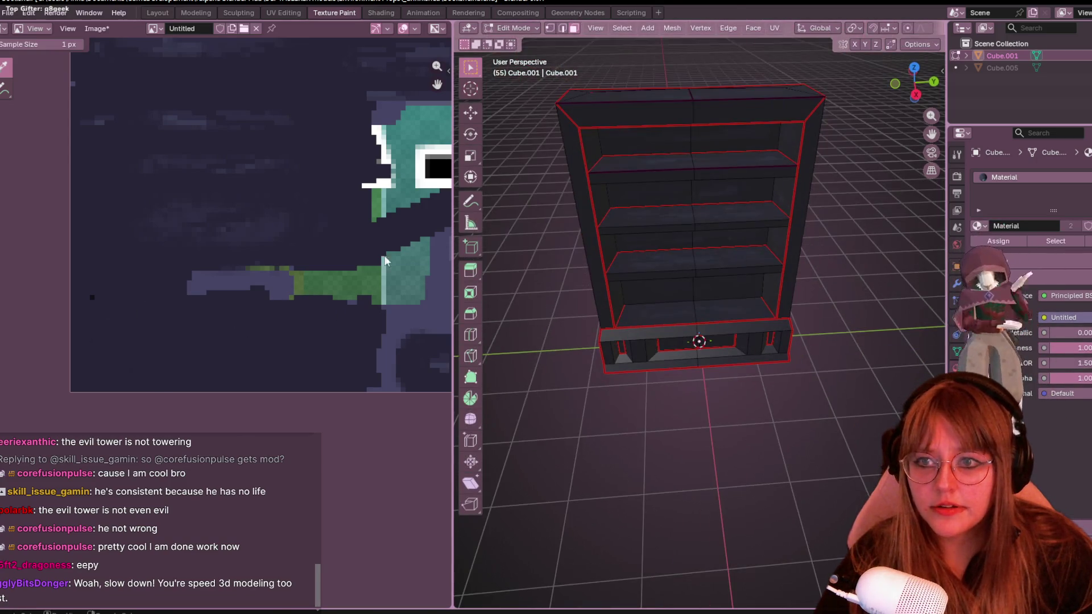
pyautogui.click(34, 28)
pyautogui.click(39, 76)
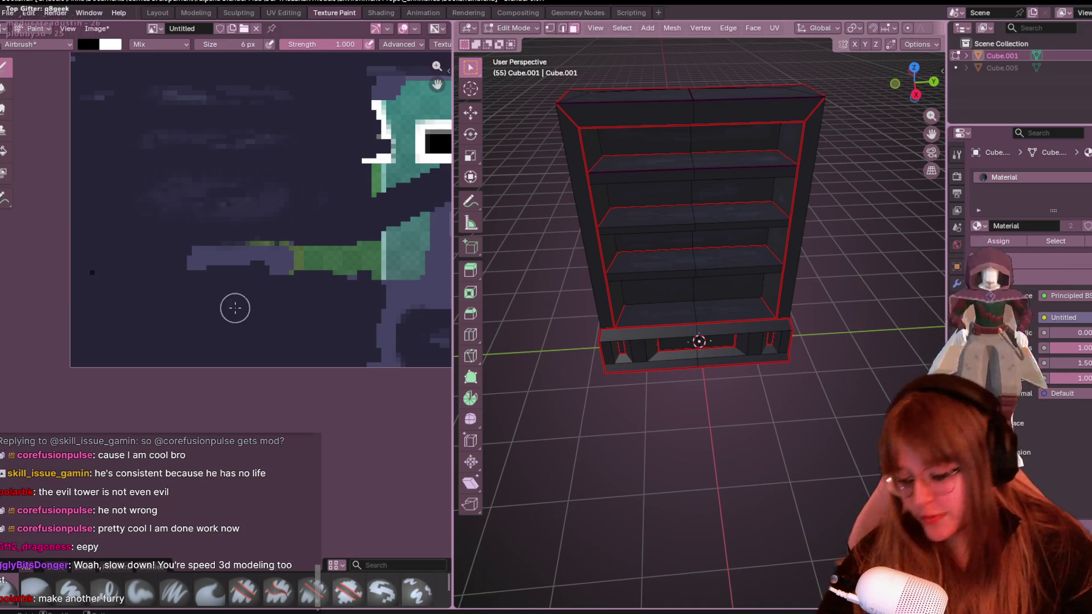
# Eyedrop a dark navy paint colour from the texture and orbit to inspect the shelf's surfaces.
pyautogui.press('s')
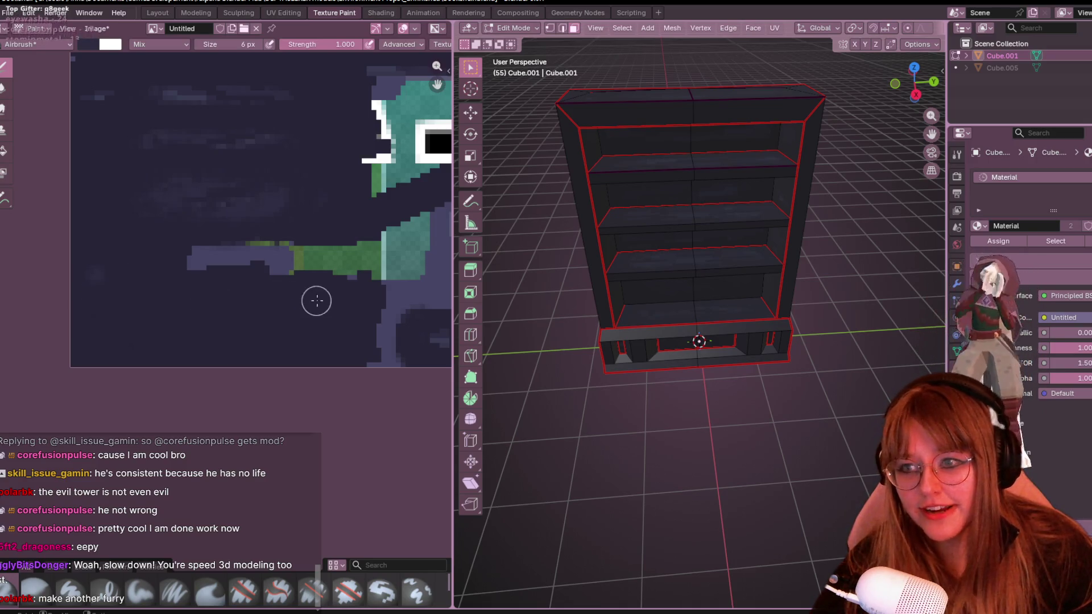
pyautogui.scroll(2, 342, 307)
pyautogui.scroll(1, 665, 333)
pyautogui.scroll(5, 708, 328)
pyautogui.scroll(-5, 708, 328)
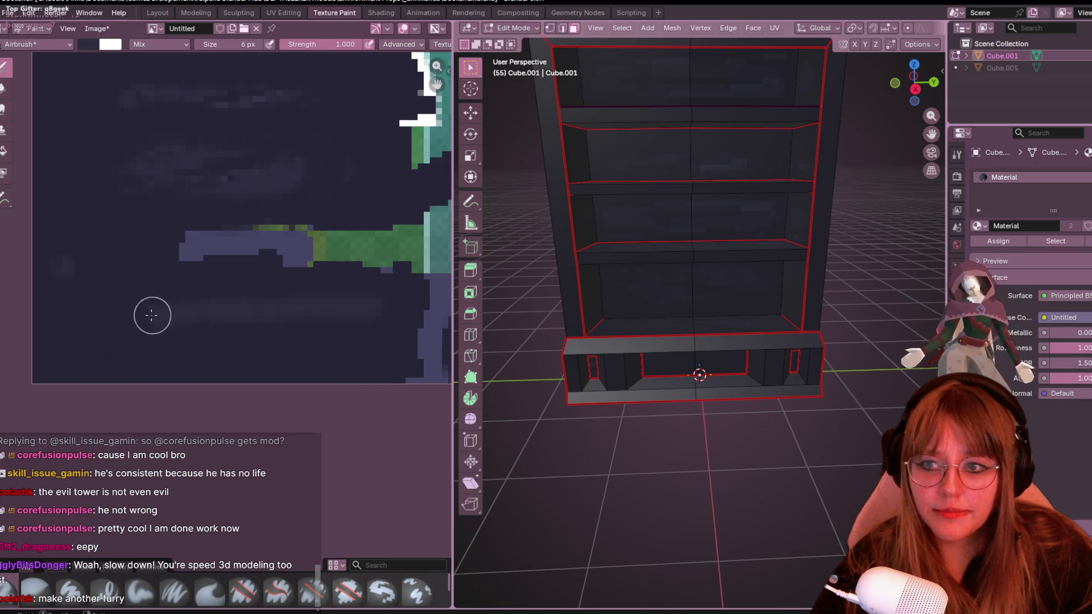
pyautogui.moveTo(731, 322); pyautogui.dragTo(726, 366, button='middle')
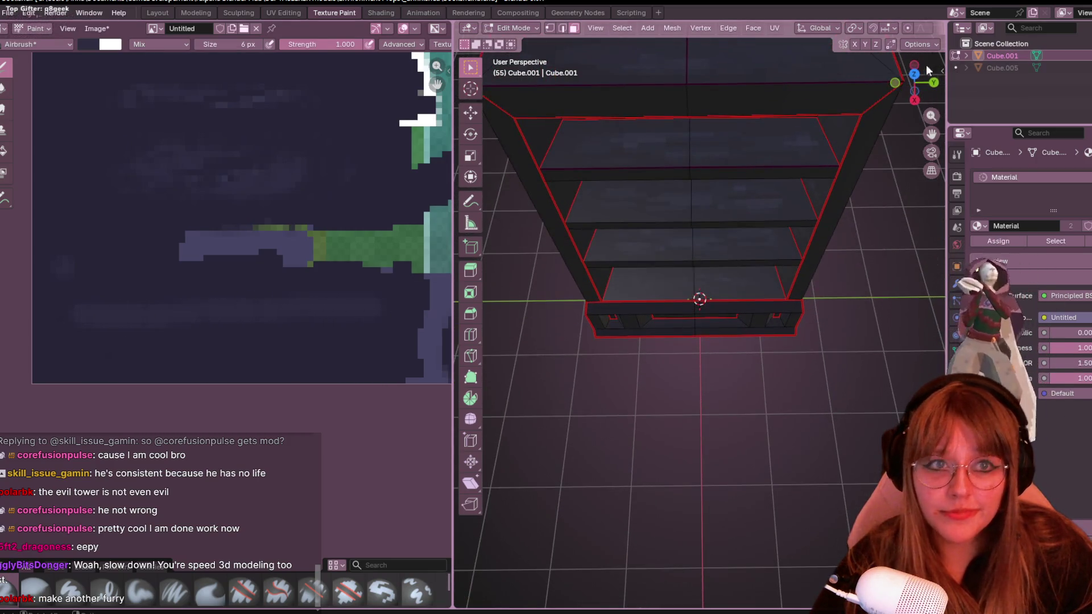
pyautogui.scroll(-3, 918, 35)
pyautogui.scroll(-3, 925, 35)
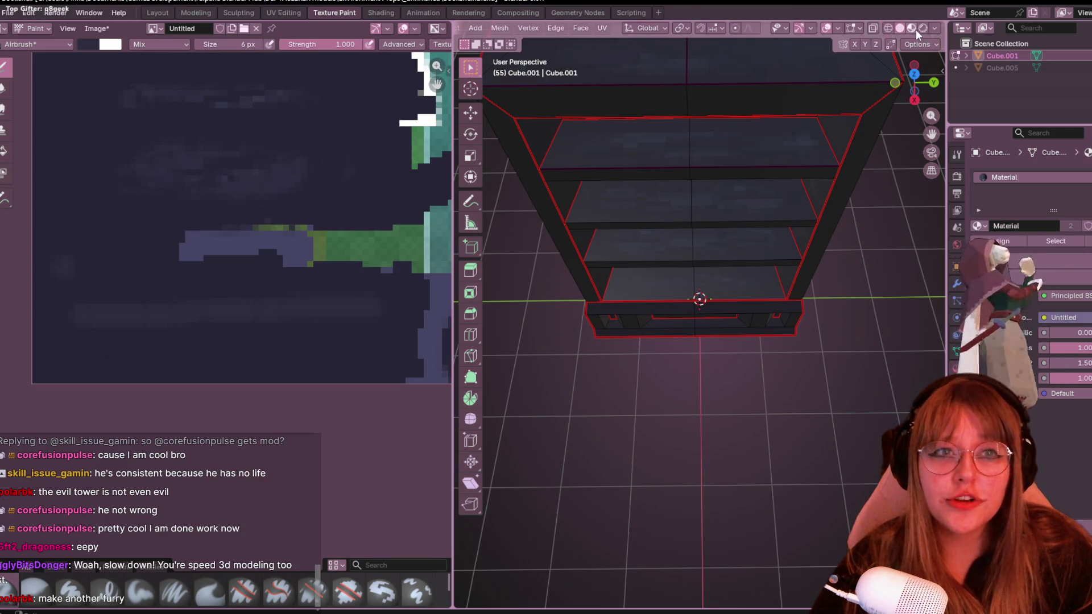
pyautogui.moveTo(726, 256); pyautogui.dragTo(723, 179, button='middle')
pyautogui.scroll(3, 778, 170)
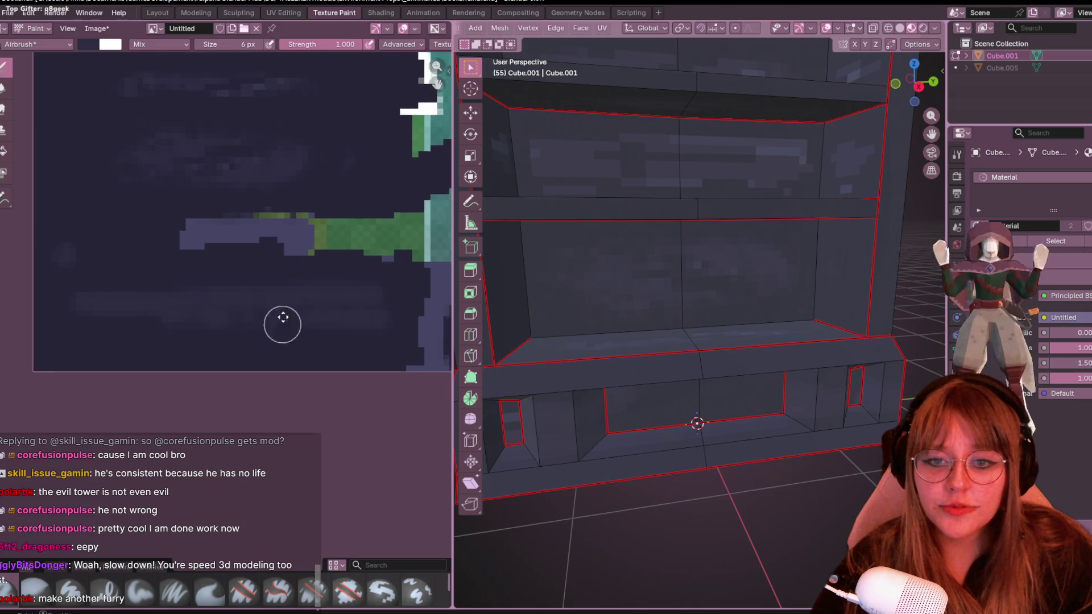
pyautogui.moveTo(281, 325); pyautogui.dragTo(304, 249, button='middle')
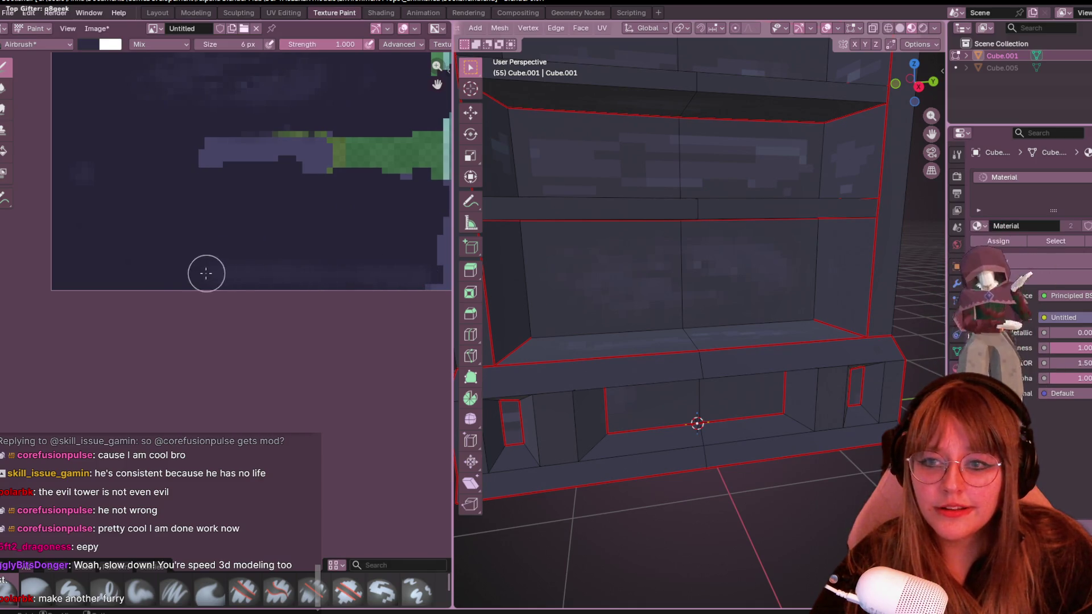
pyautogui.moveTo(641, 268)
pyautogui.mouseDown(button='middle')
pyautogui.moveTo(586, 267)
pyautogui.moveTo(637, 292)
pyautogui.mouseUp(button='middle')
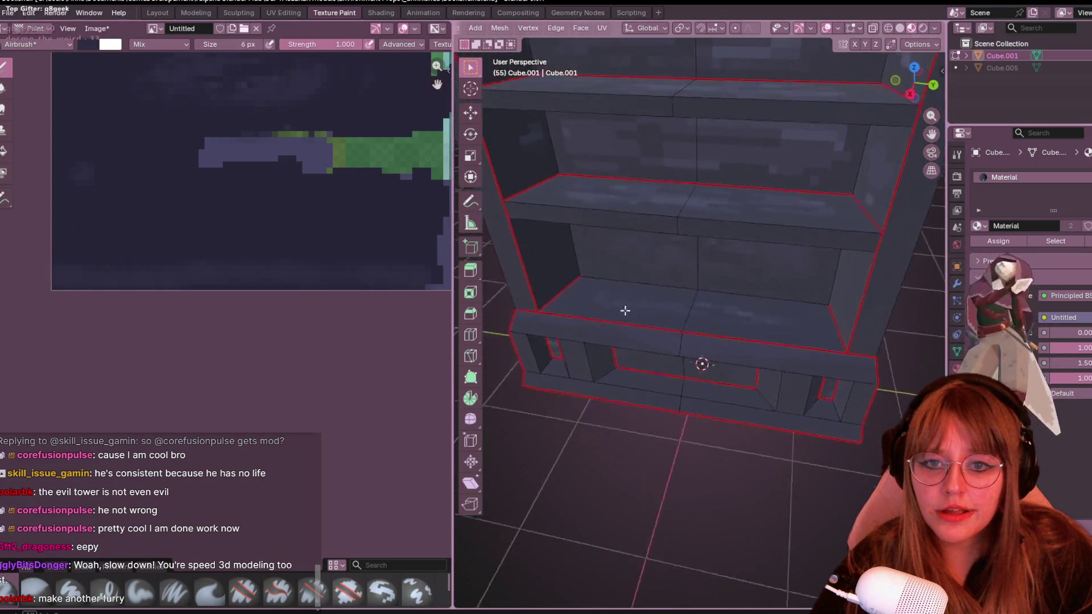
pyautogui.scroll(5, 651, 295)
pyautogui.scroll(2, 748, 366)
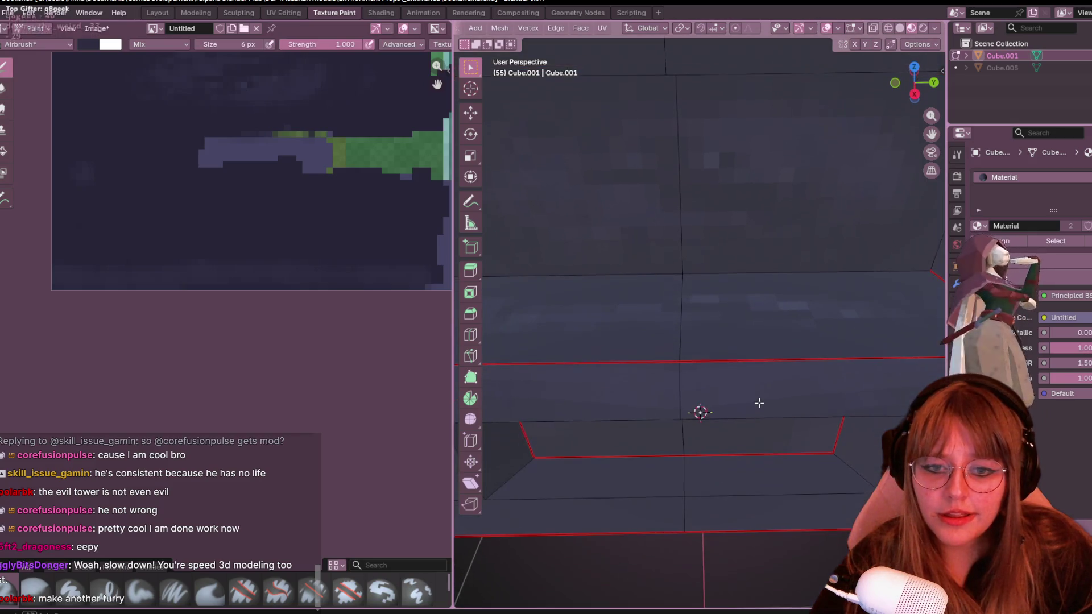
pyautogui.moveTo(752, 399)
pyautogui.mouseDown(button='middle')
pyautogui.moveTo(797, 365)
pyautogui.moveTo(768, 378)
pyautogui.mouseUp(button='middle')
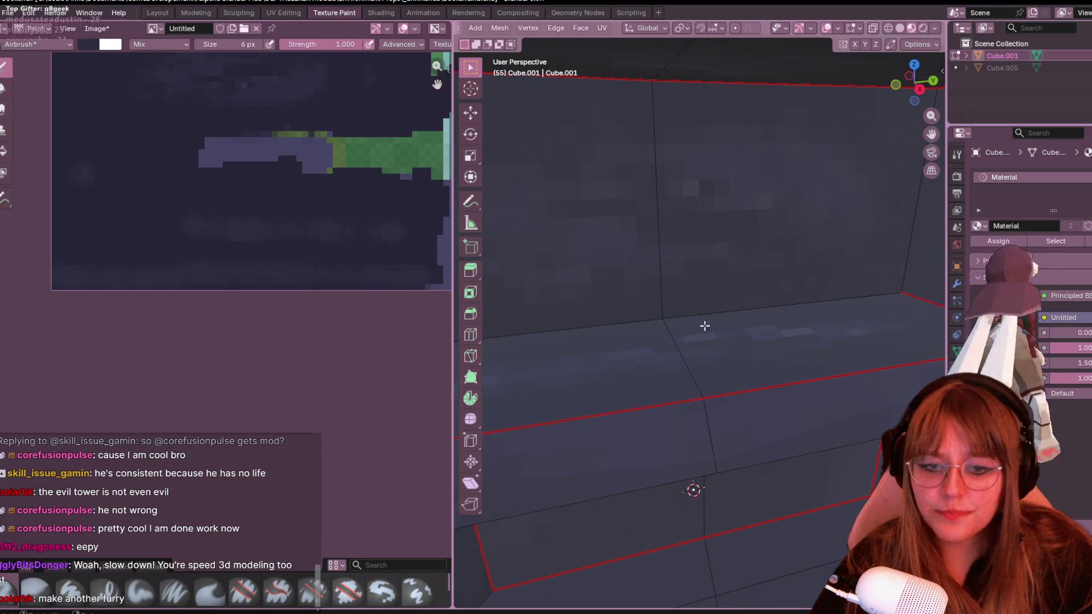
pyautogui.scroll(-3, 705, 324)
pyautogui.scroll(-2, 570, 226)
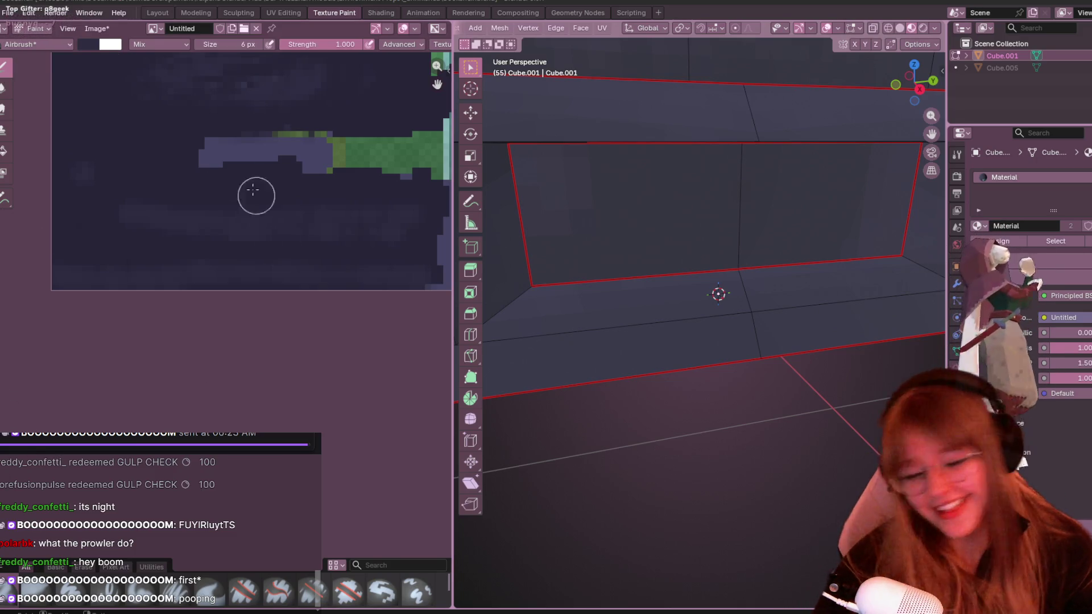
pyautogui.scroll(-5, 726, 344)
pyautogui.scroll(-2, 776, 327)
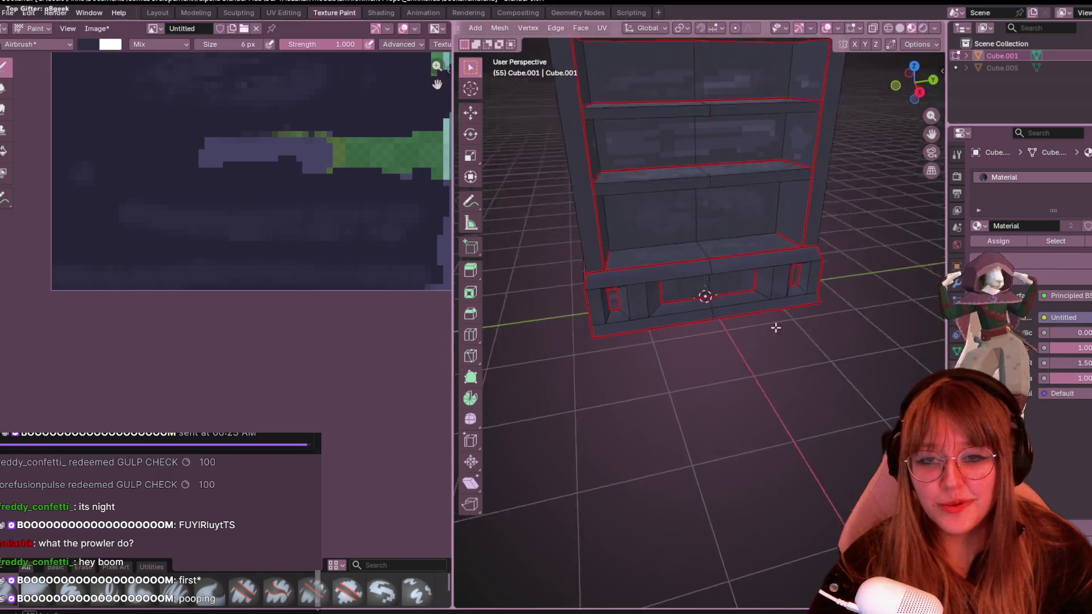
pyautogui.scroll(3, 776, 327)
pyautogui.scroll(2, 770, 361)
pyautogui.scroll(1, 198, 227)
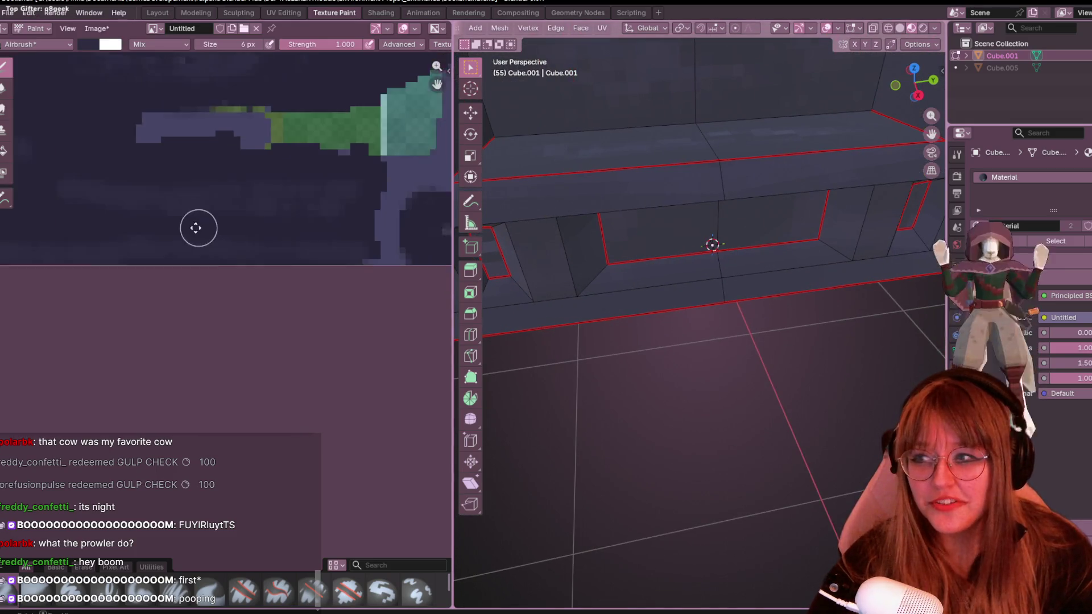
pyautogui.scroll(-2, 198, 228)
pyautogui.scroll(-1, 178, 248)
pyautogui.scroll(-2, 660, 344)
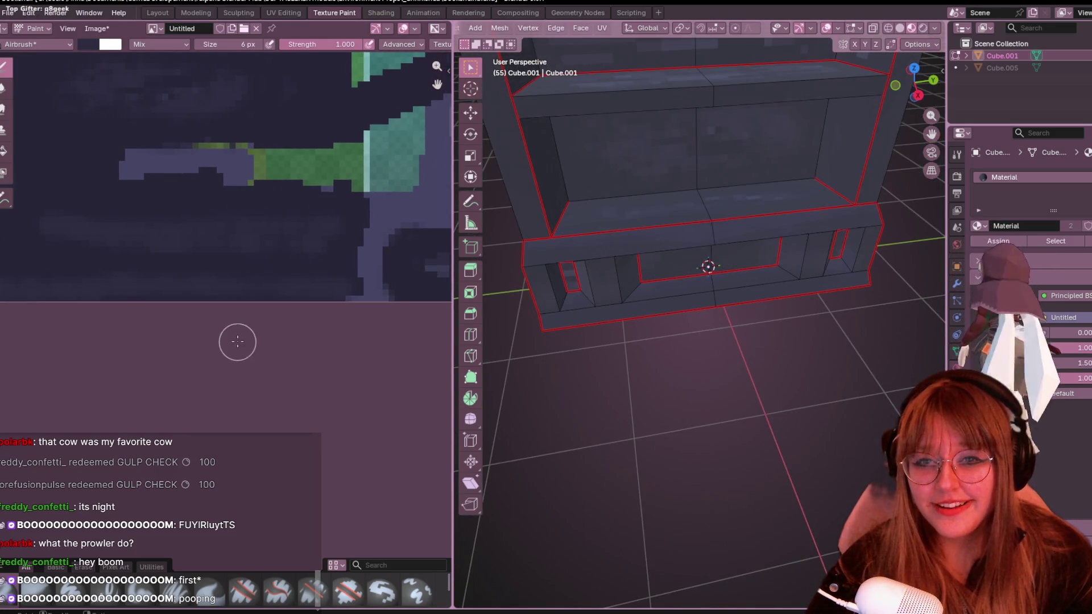
# In UV Editing, select all faces and scale the lower island's two bottom edges flat on Y.
pyautogui.click(285, 13)
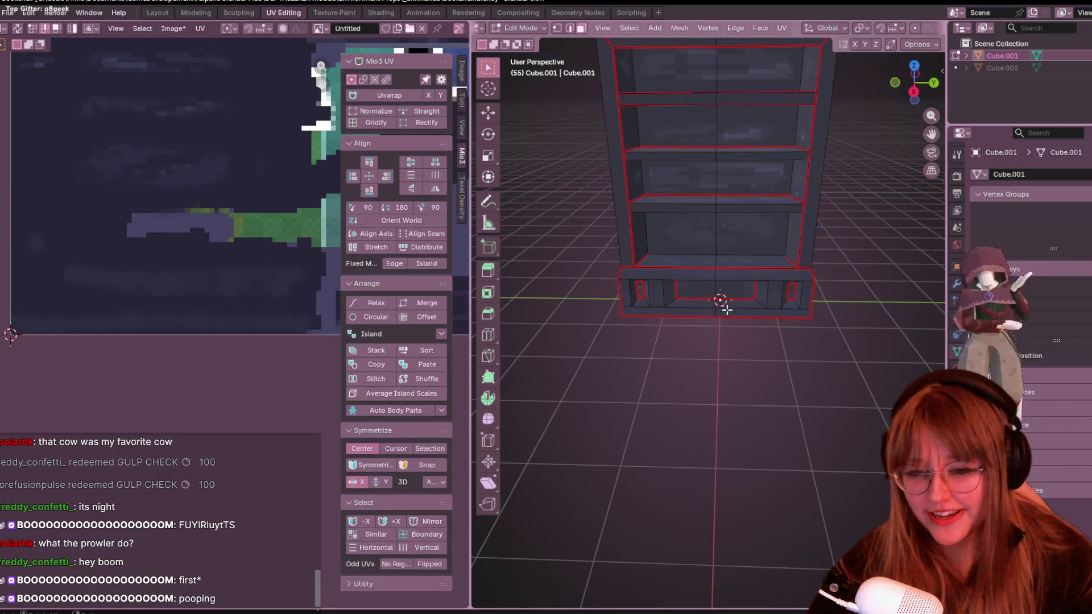
pyautogui.press('a')
pyautogui.click(123, 322)
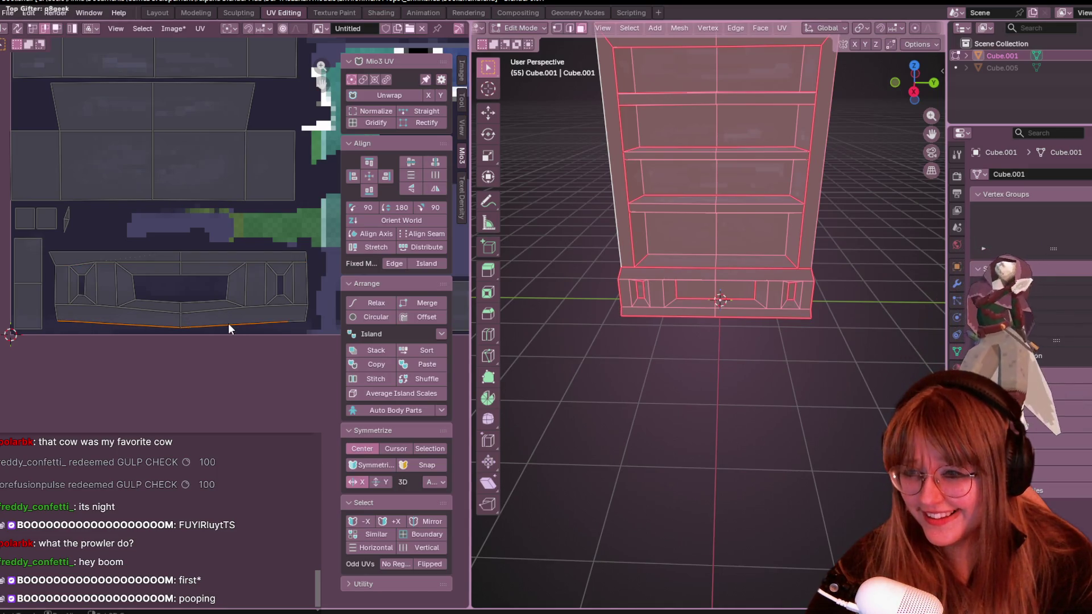
pyautogui.keyDown('shift'); pyautogui.click(298, 322); pyautogui.keyUp('shift')
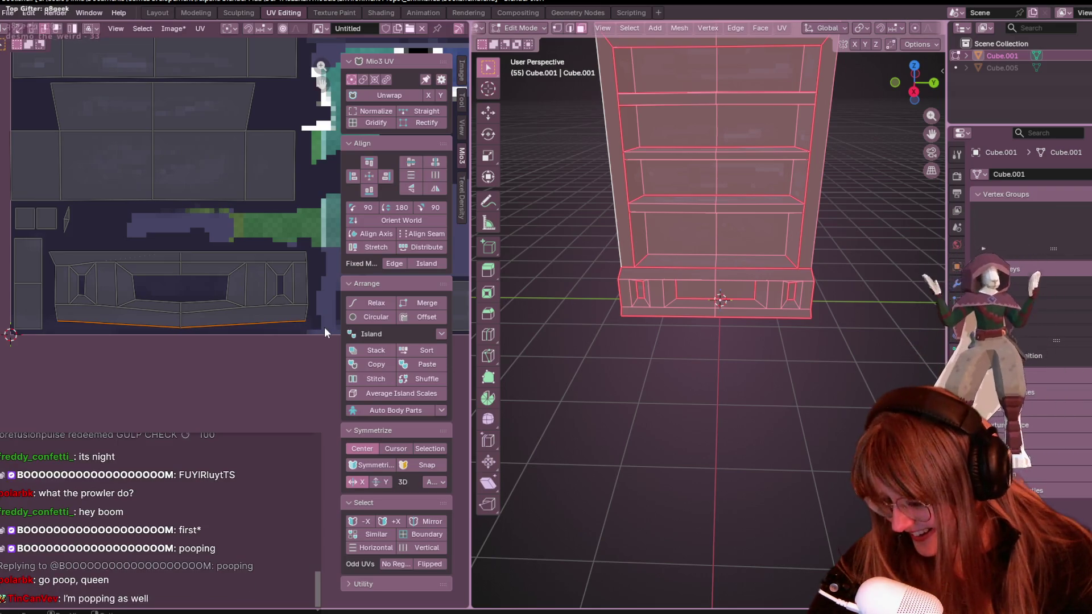
pyautogui.press('s')
pyautogui.press('y')
pyautogui.press('0')
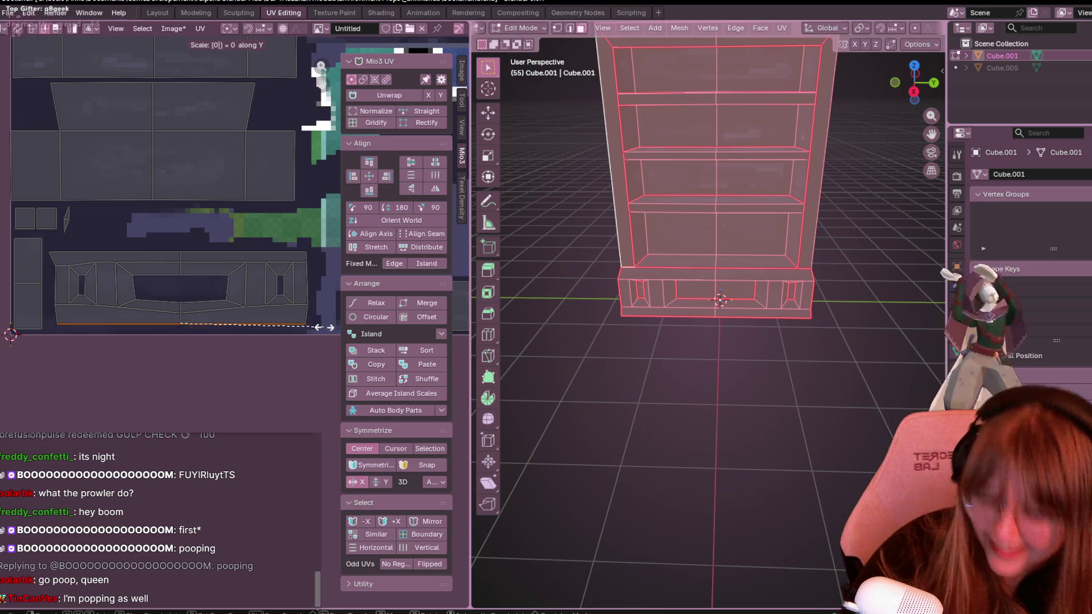
pyautogui.press('Return')
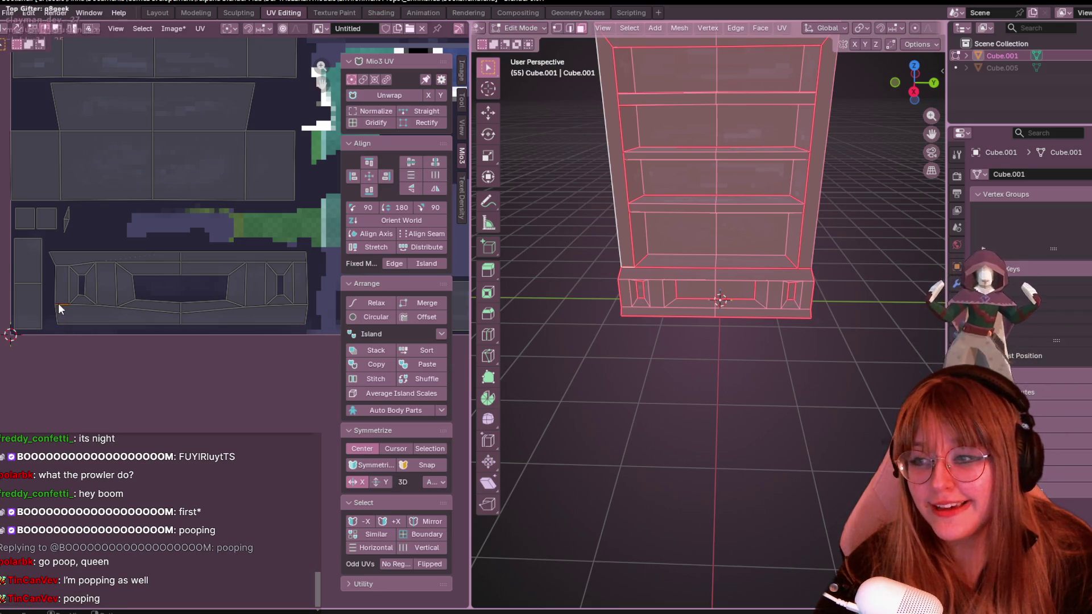
# Extend the selection along the bottom edge, undo a wrong scale factor, flatten it on Y, and select the short bottom edge.
pyautogui.keyDown('shift'); pyautogui.click(169, 312); pyautogui.keyUp('shift')
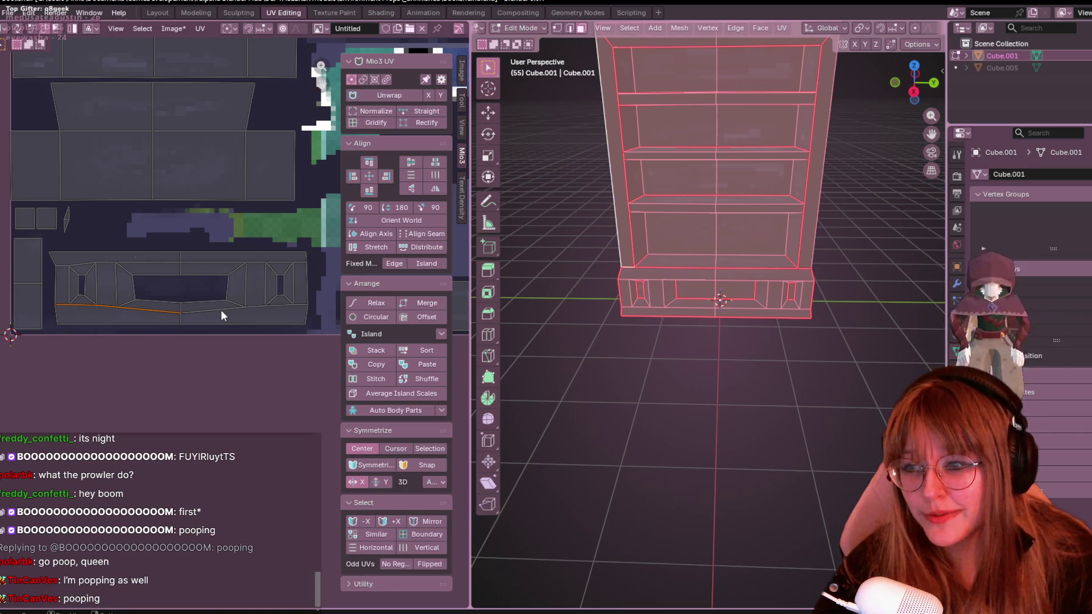
pyautogui.keyDown('shift'); pyautogui.click(307, 306); pyautogui.keyUp('shift')
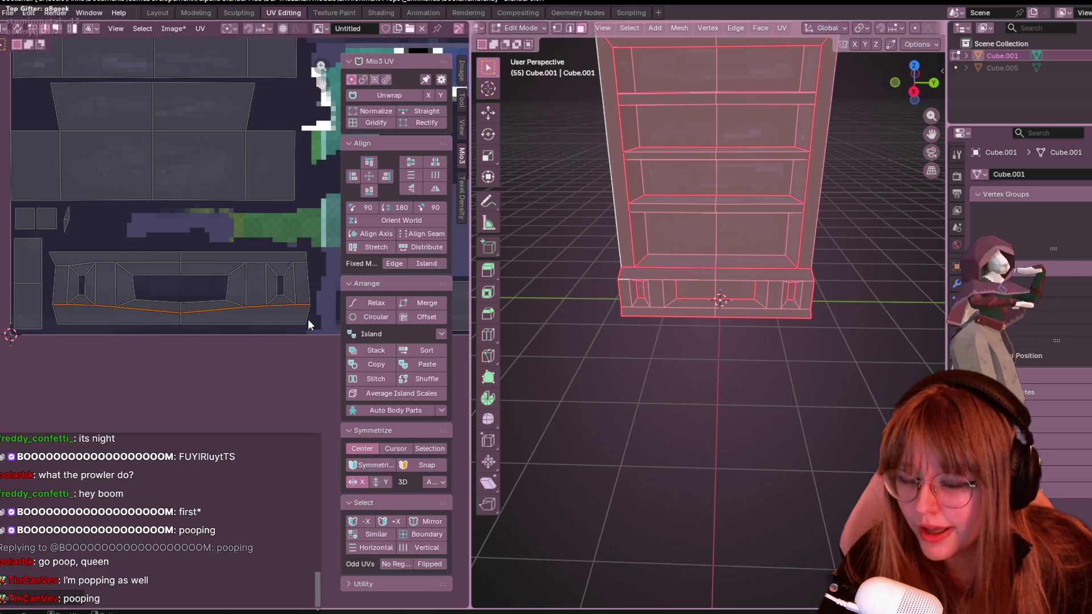
pyautogui.press('s')
pyautogui.press('y')
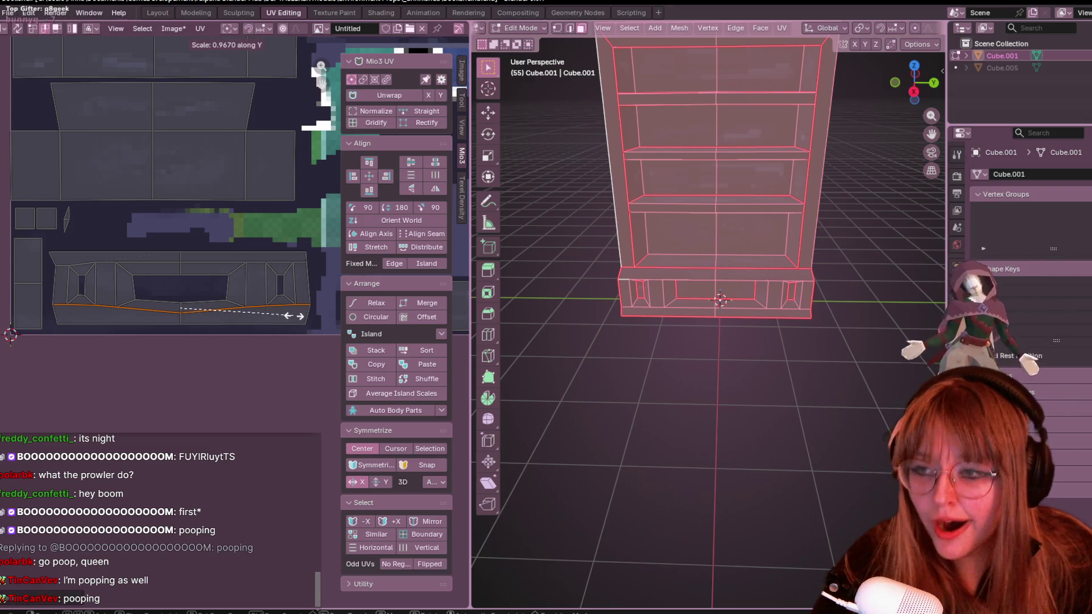
pyautogui.press('9')
pyautogui.hotkey('ctrl', 'z')
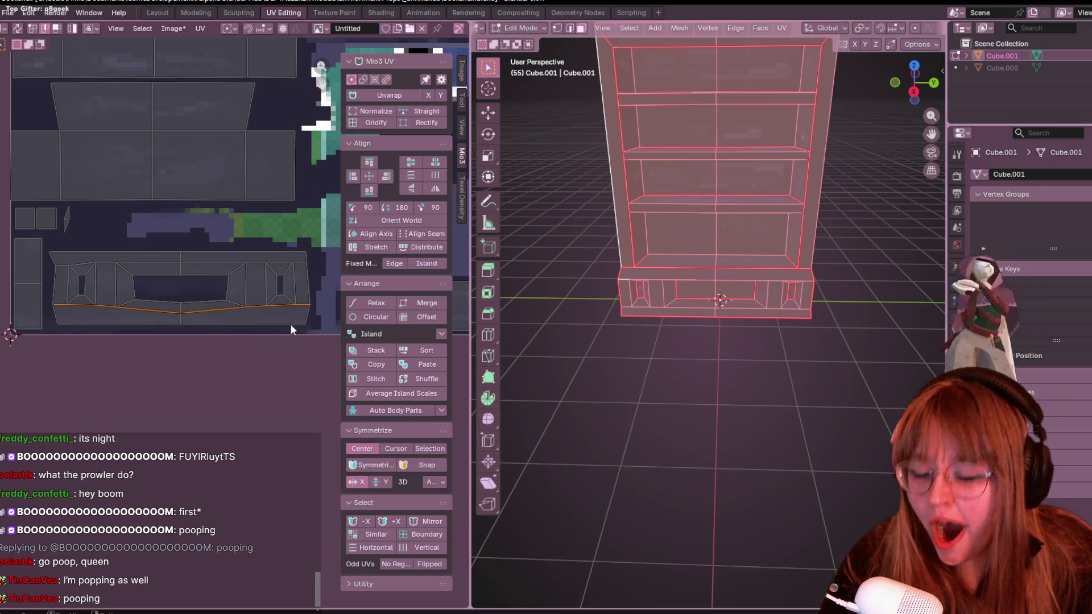
pyautogui.press('s')
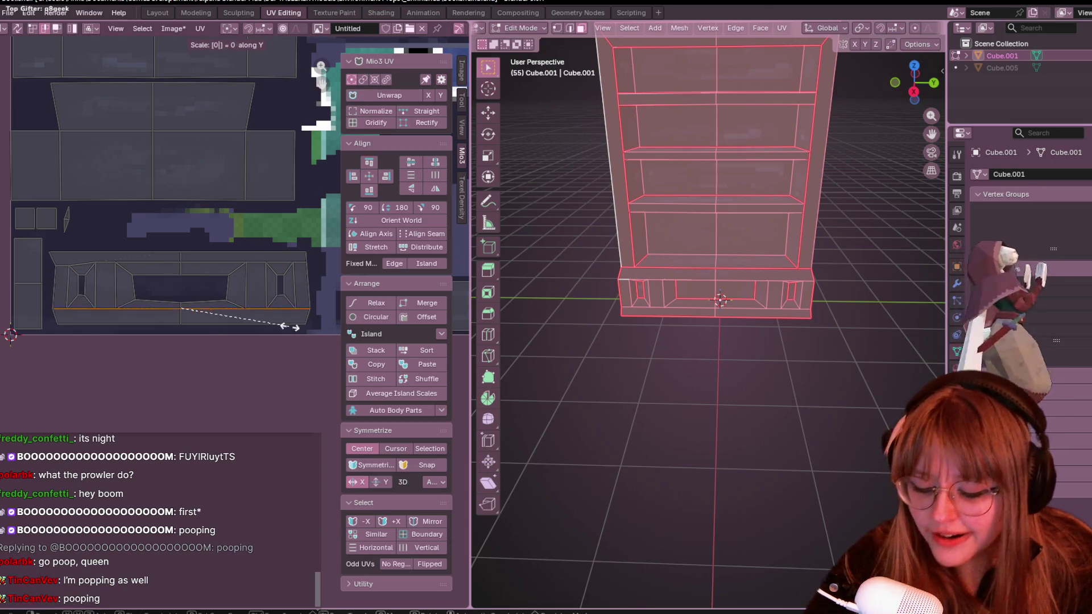
pyautogui.click(291, 326)
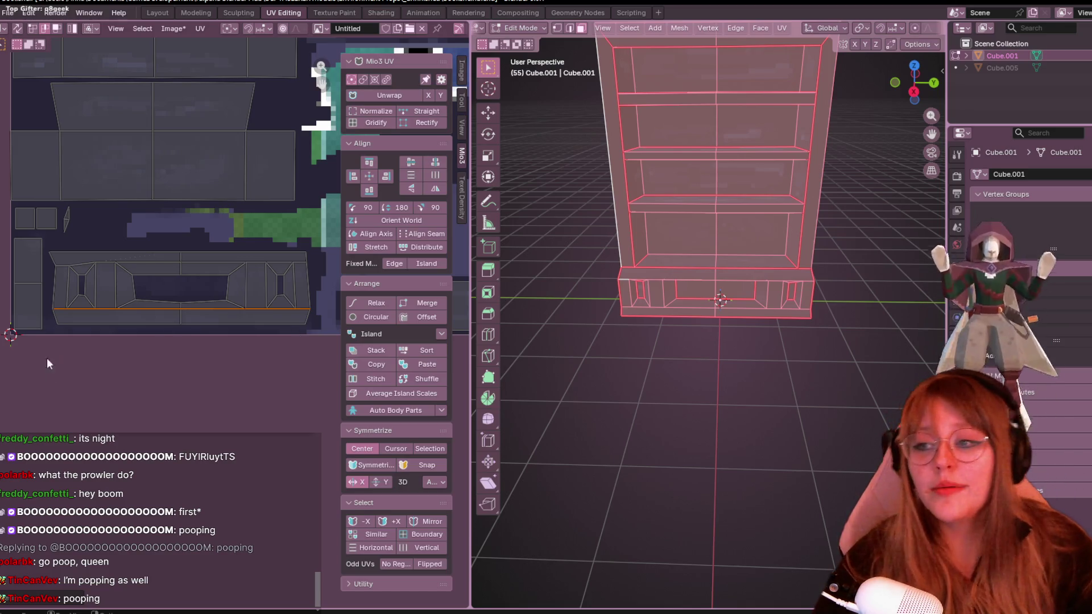
pyautogui.click(83, 292)
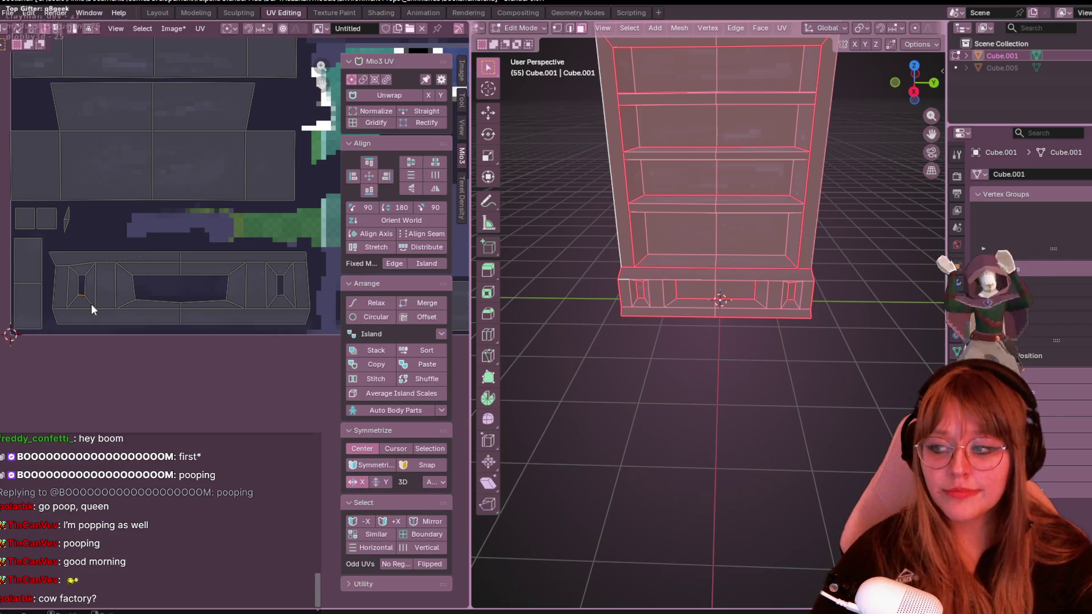
# Select only the opening's bottom edge in the lower UV island and try Mio3 UV Relax on it.
pyautogui.keyDown('shift'); pyautogui.click(168, 298); pyautogui.keyUp('shift')
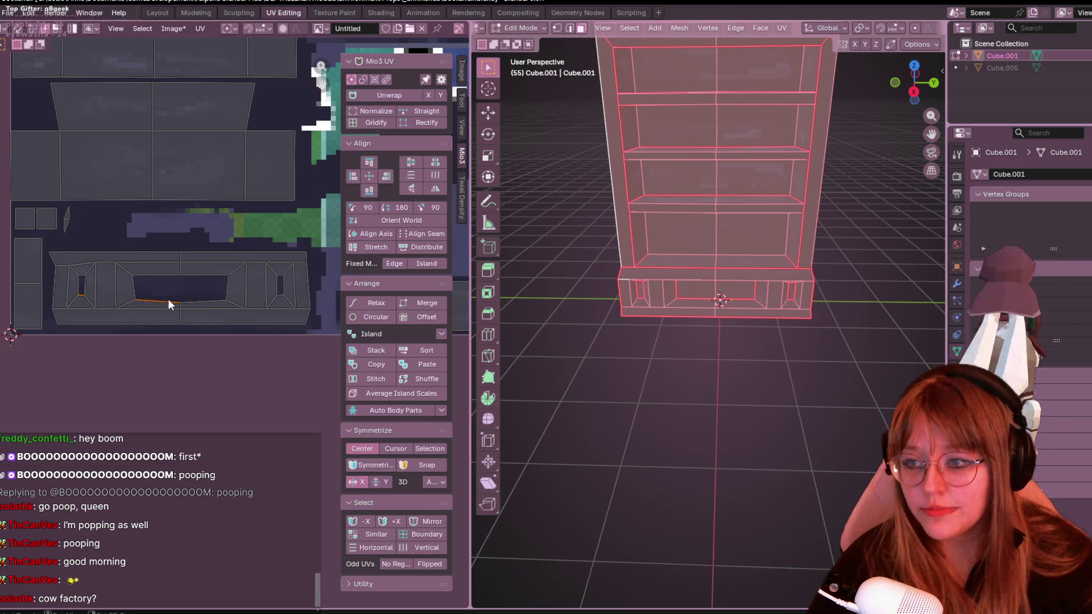
pyautogui.keyDown('alt'); pyautogui.keyDown('shift'); pyautogui.click(282, 291); pyautogui.keyUp('shift'); pyautogui.keyUp('alt')
pyautogui.keyDown('shift'); pyautogui.click(276, 285); pyautogui.keyUp('shift')
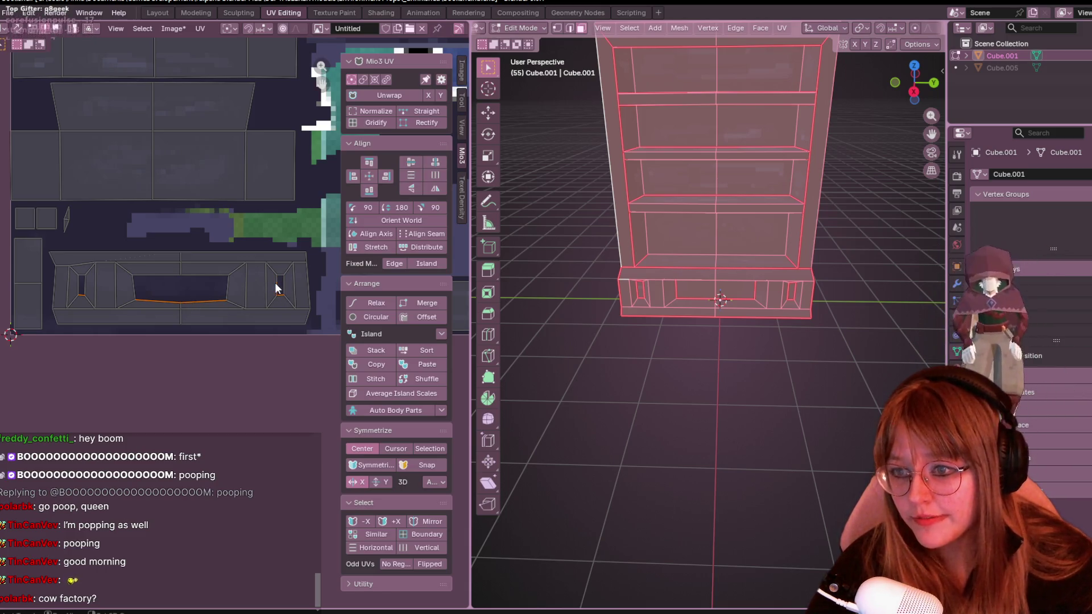
pyautogui.click(391, 298)
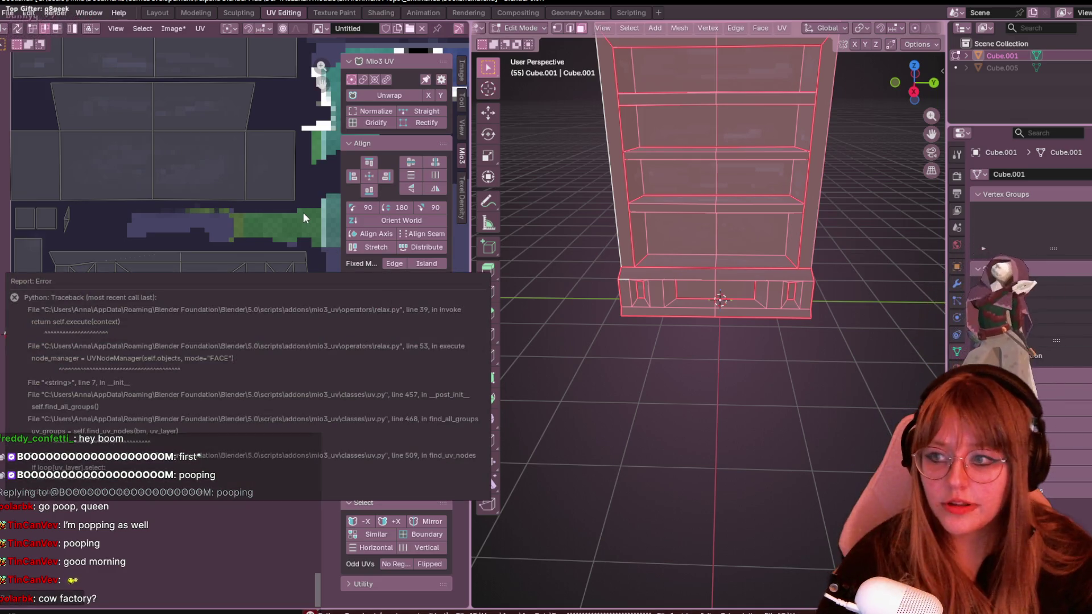
# Flatten the opening's bottom edge by scaling it to 0 on Y, then head to Texture Paint.
pyautogui.moveTo(225, 232); pyautogui.dragTo(273, 222, button='middle')
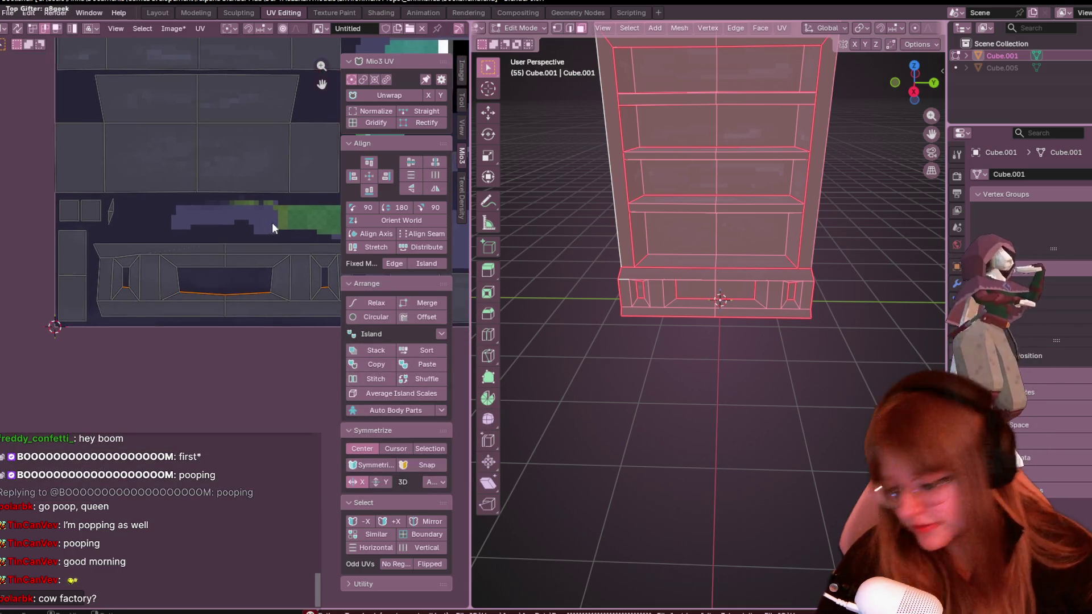
pyautogui.press('s')
pyautogui.press('y')
pyautogui.press('0')
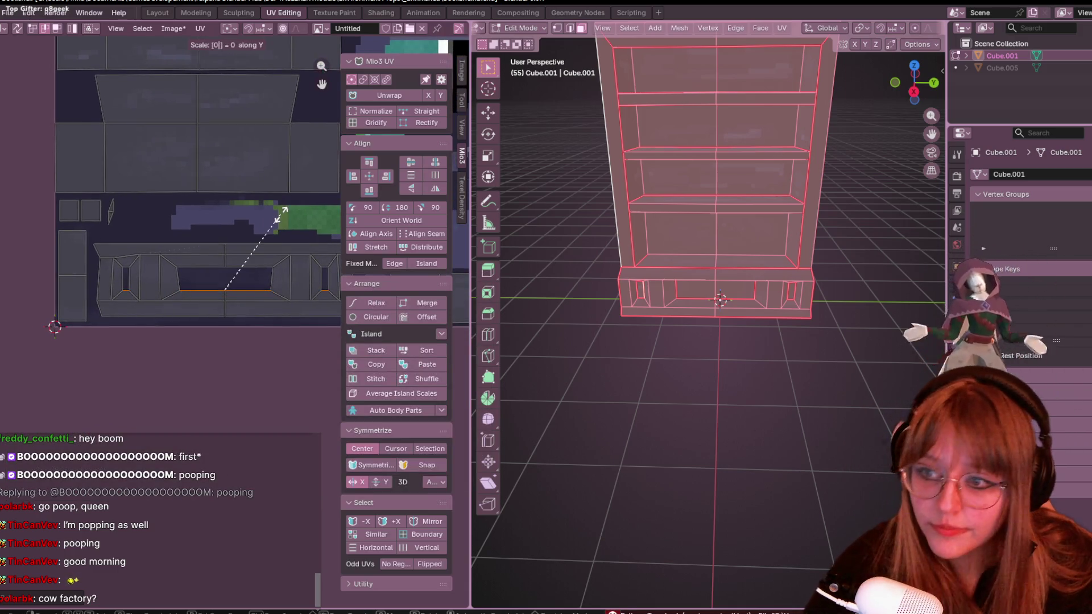
pyautogui.press('Return')
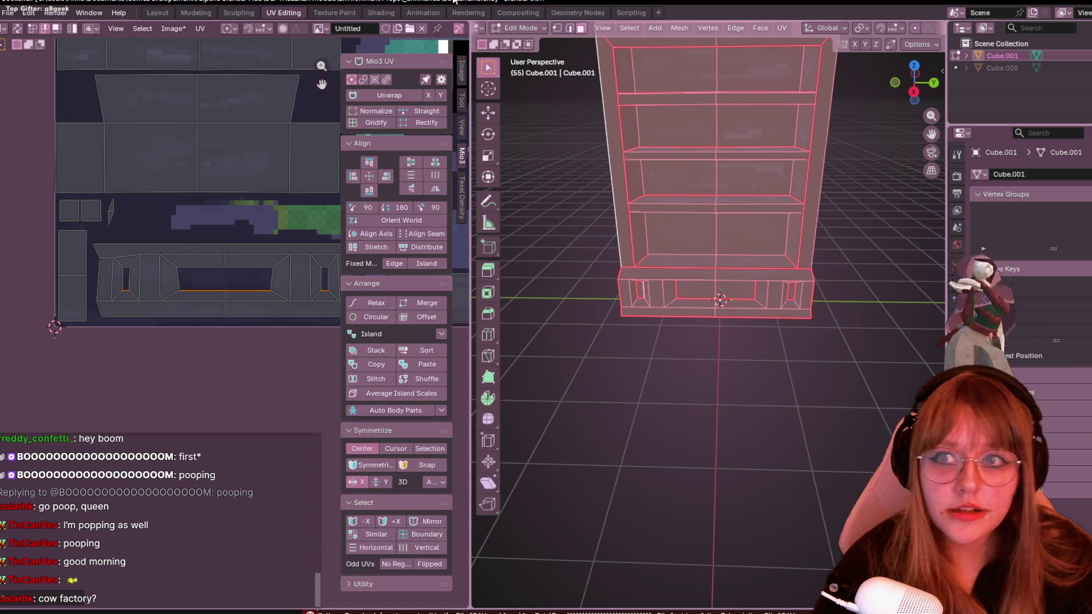
pyautogui.click(334, 12)
# Set the texture paint brush size to 1 px after orbiting to face the bookshelf.
pyautogui.moveTo(666, 256); pyautogui.dragTo(707, 209, button='middle')
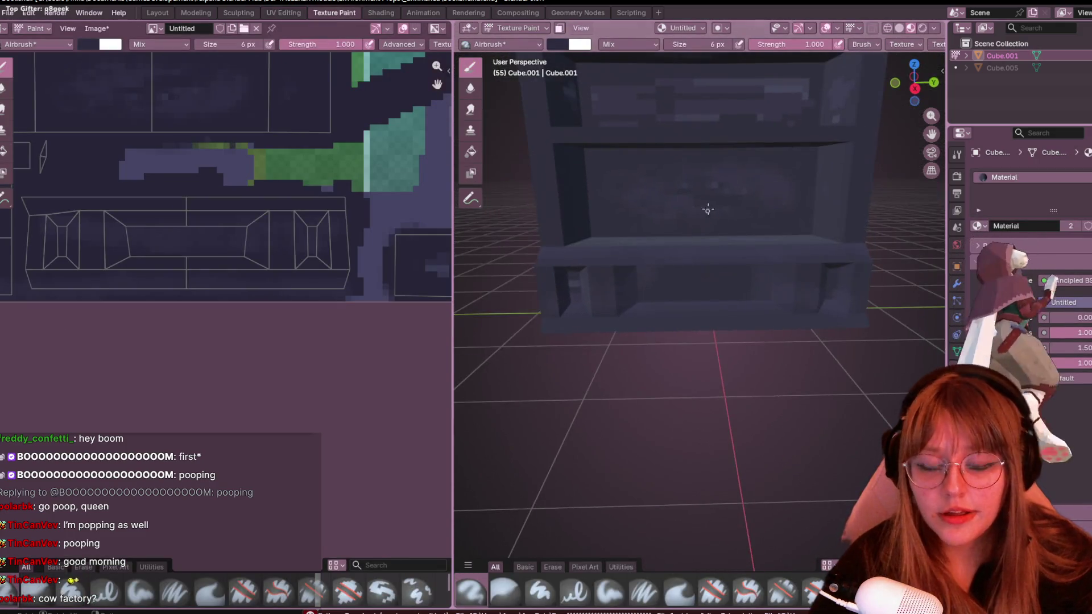
pyautogui.scroll(2, 707, 209)
pyautogui.scroll(-3, 709, 205)
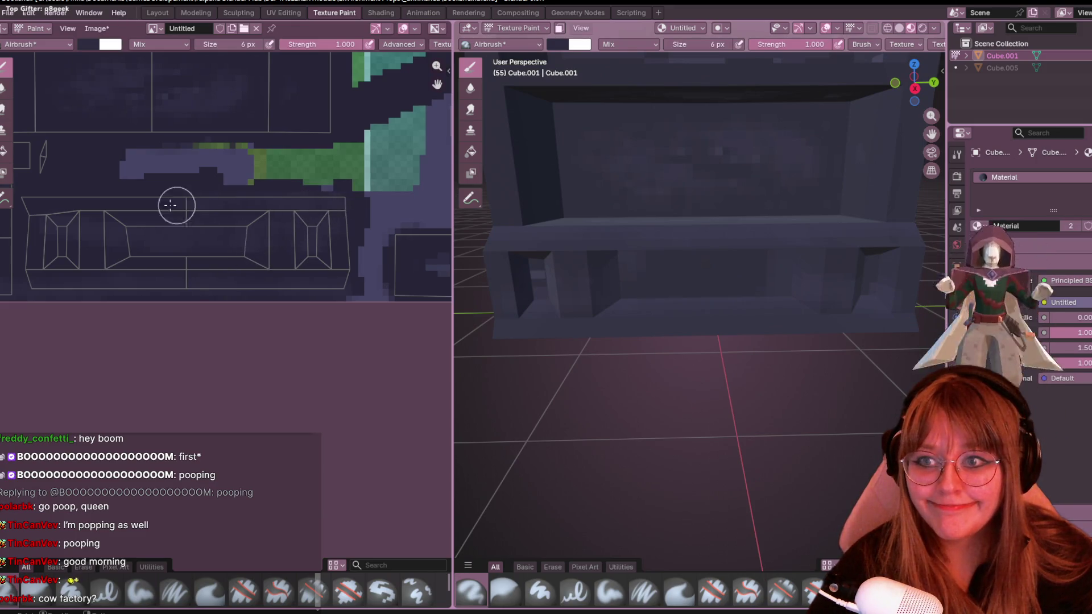
pyautogui.moveTo(647, 273); pyautogui.dragTo(705, 271, button='middle')
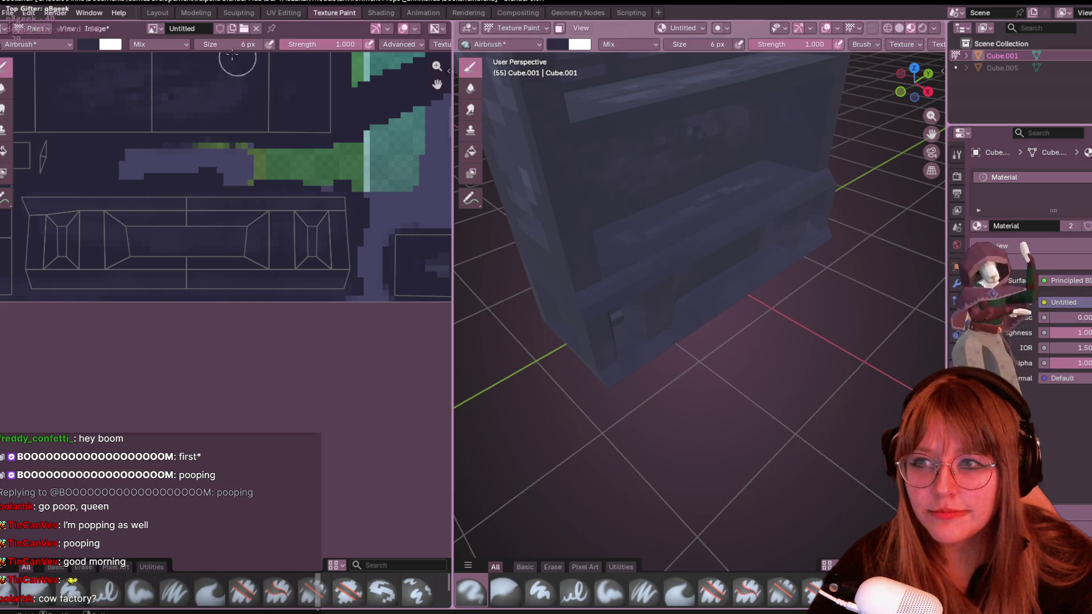
pyautogui.press('f')
pyautogui.click(213, 63)
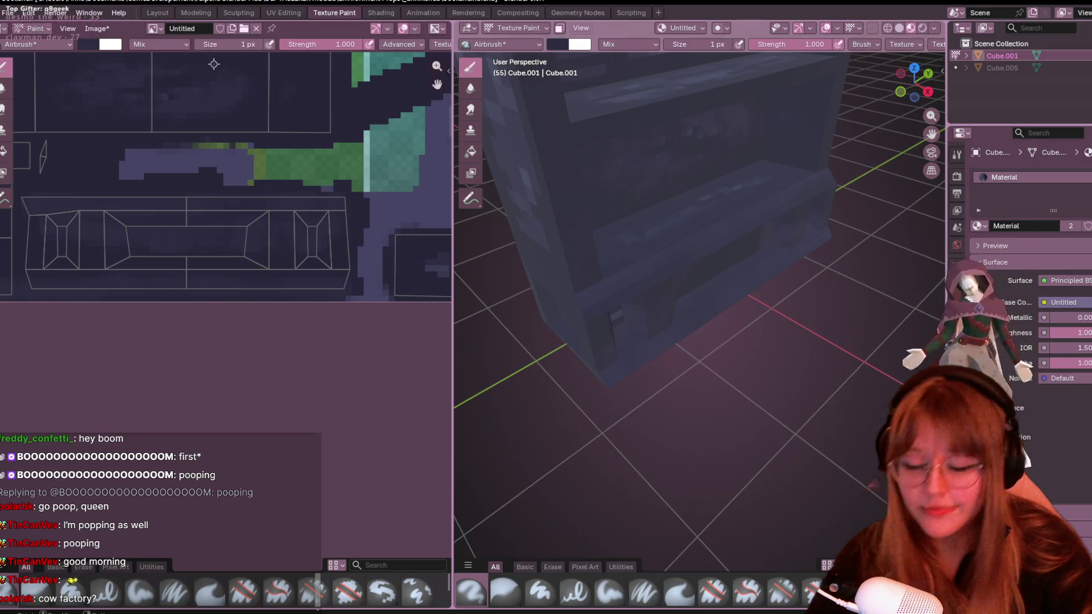
pyautogui.scroll(1, 193, 284)
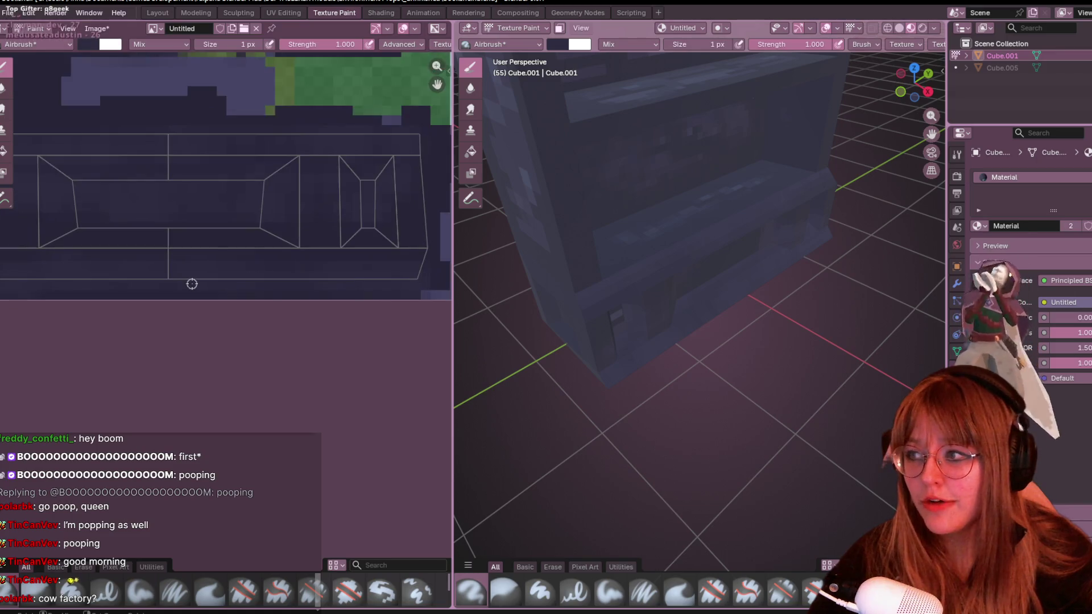
pyautogui.scroll(-2, 189, 299)
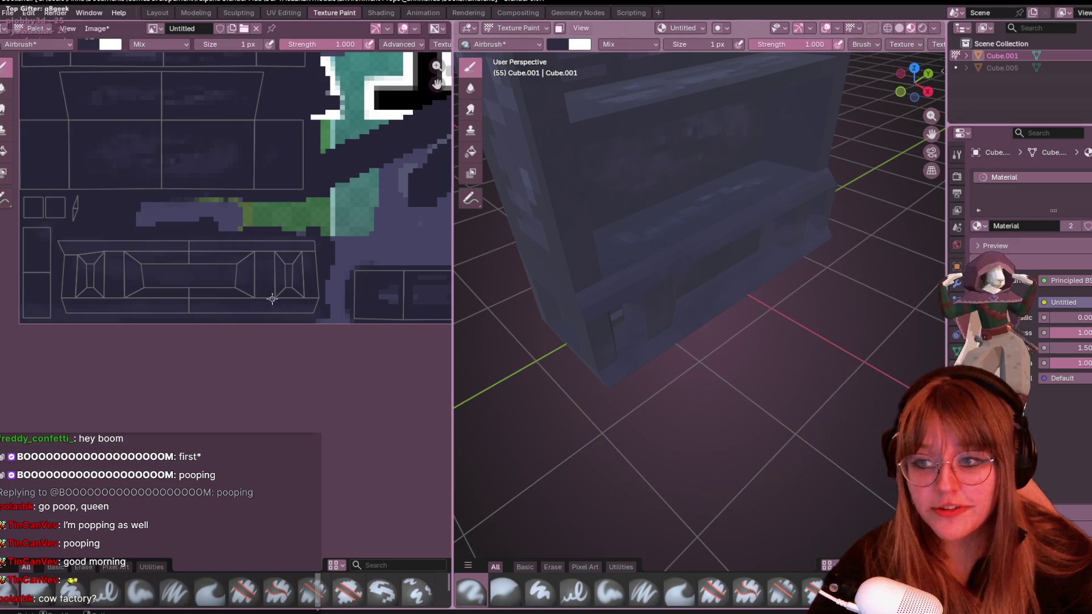
pyautogui.scroll(1, 367, 234)
pyautogui.scroll(1, 390, 228)
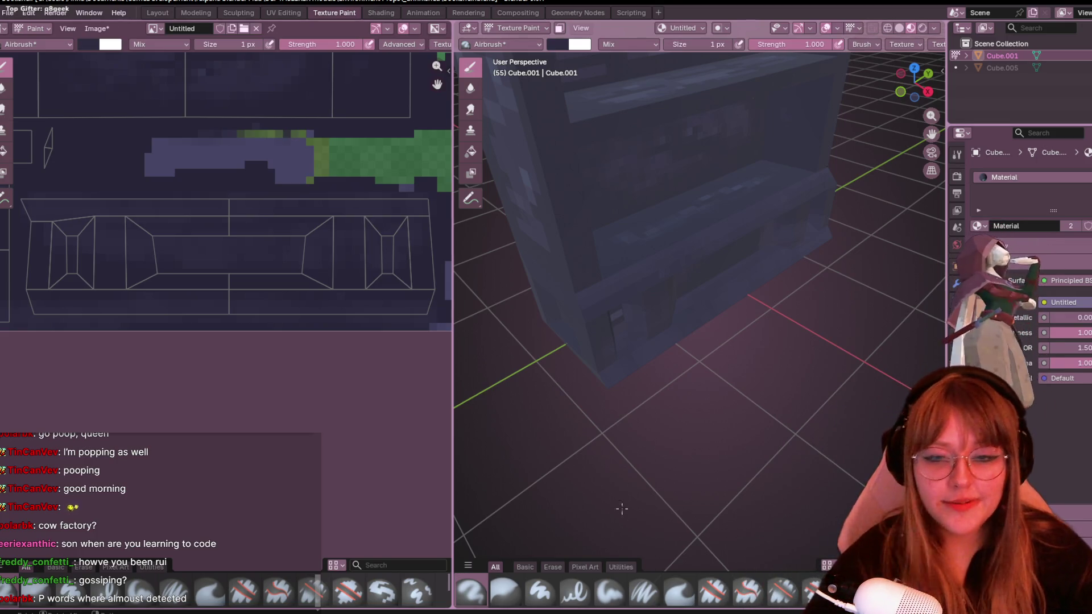
# Orbit the bookshelf and shift the texture view to inspect the lower islands.
pyautogui.moveTo(621, 509)
pyautogui.mouseDown(button='middle')
pyautogui.moveTo(707, 250)
pyautogui.moveTo(748, 244)
pyautogui.mouseUp(button='middle')
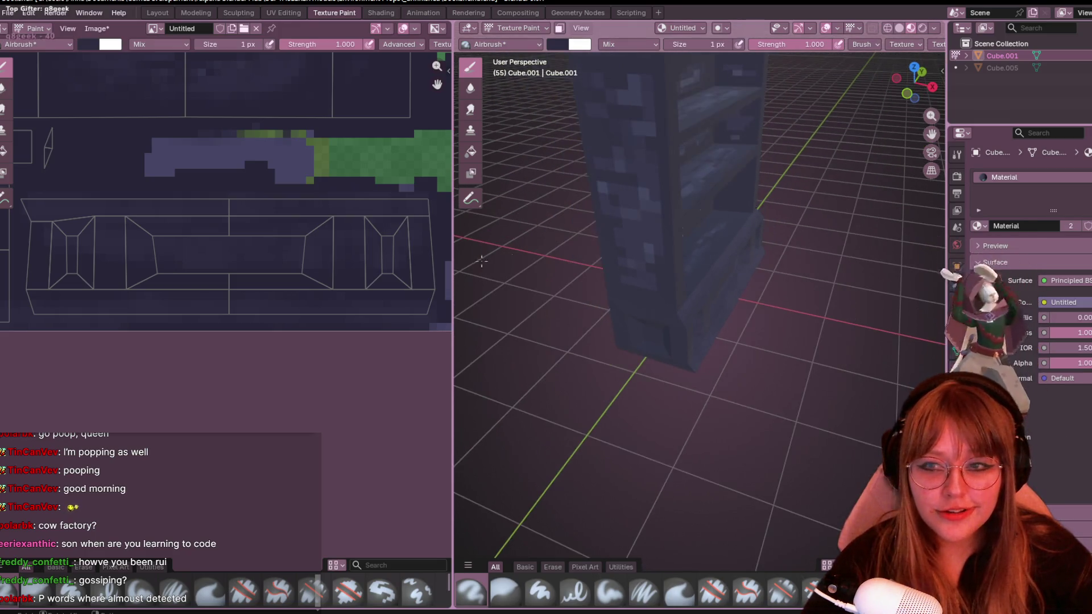
pyautogui.moveTo(407, 260); pyautogui.dragTo(375, 316, button='middle')
pyautogui.moveTo(598, 341)
pyautogui.mouseDown(button='middle')
pyautogui.moveTo(617, 259)
pyautogui.moveTo(474, 300)
pyautogui.moveTo(521, 256)
pyautogui.mouseUp(button='middle')
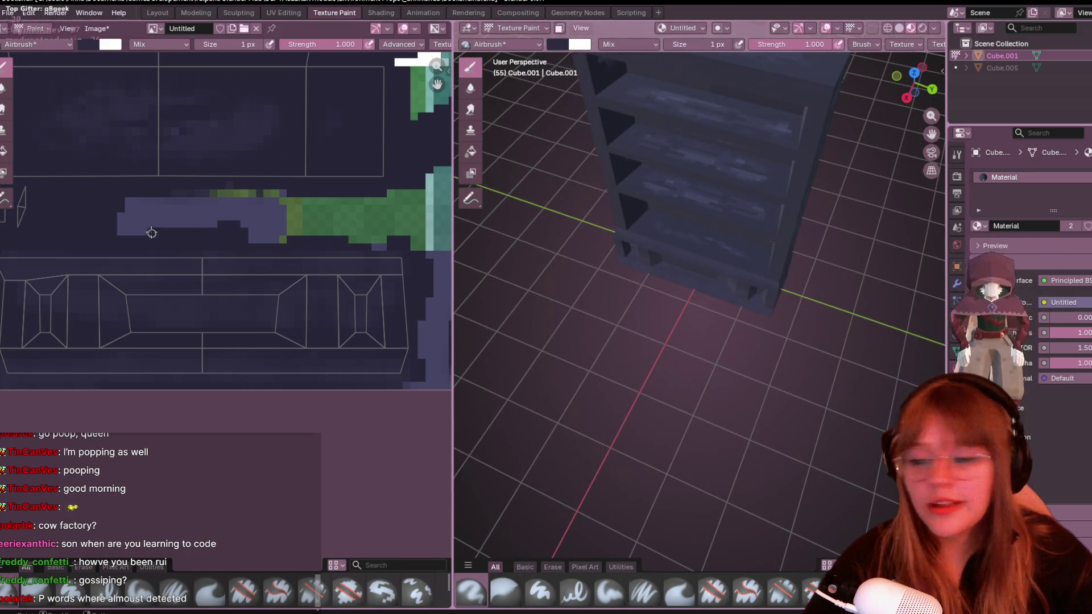
pyautogui.scroll(-2, 139, 215)
pyautogui.scroll(-3, 137, 215)
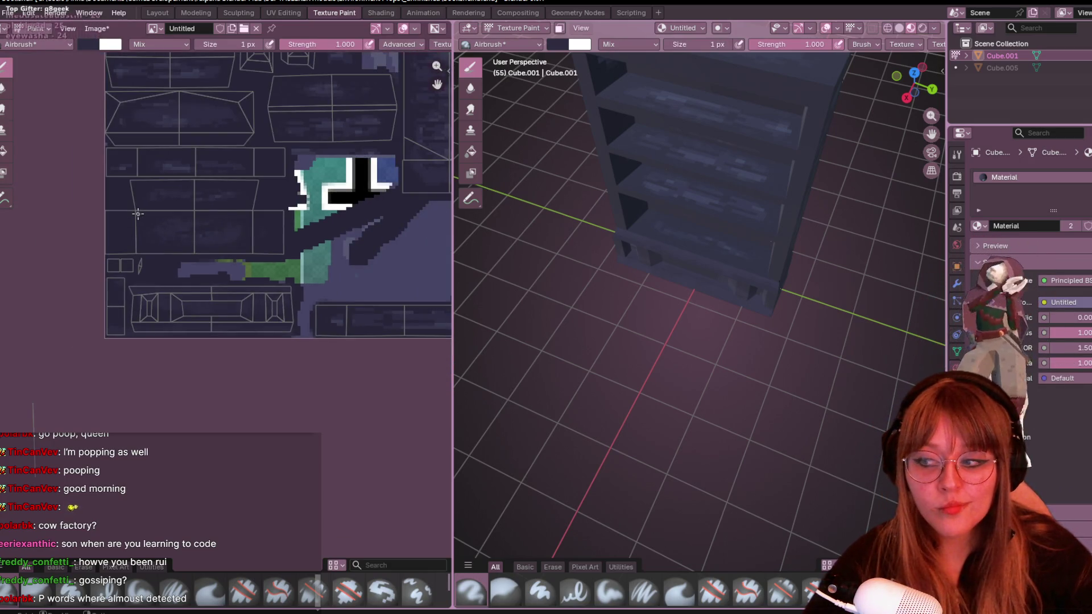
pyautogui.scroll(-2, 214, 214)
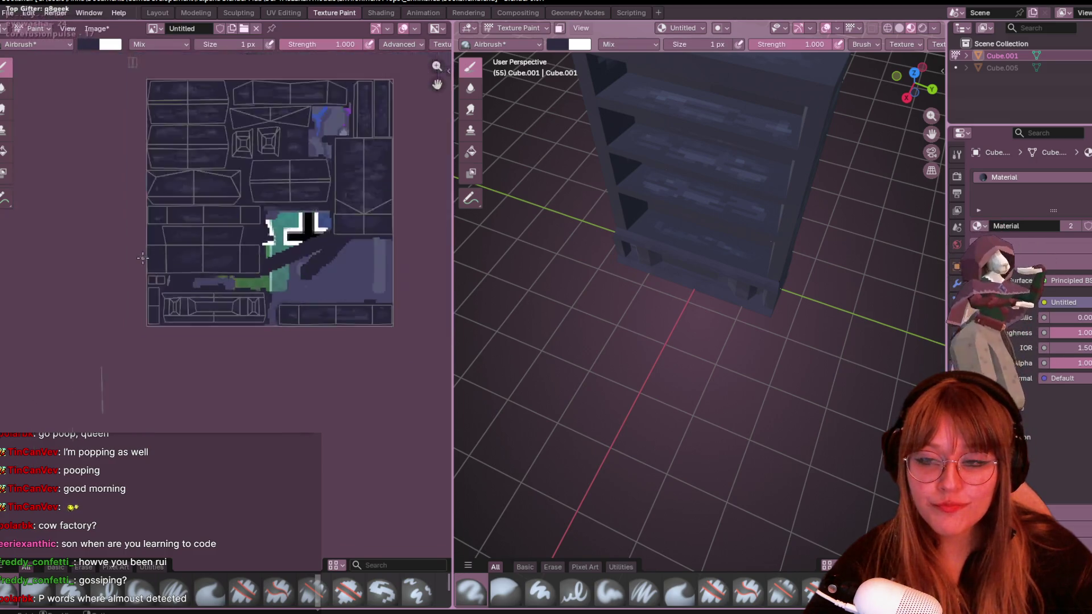
pyautogui.scroll(2, 256, 197)
pyautogui.scroll(-5, 314, 186)
pyautogui.scroll(5, 313, 186)
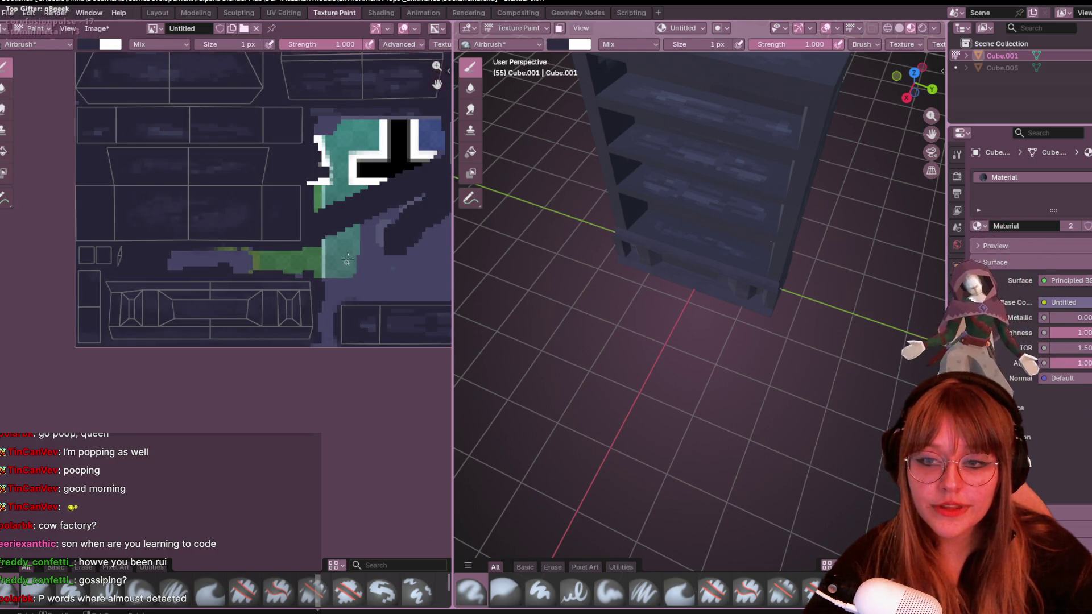
pyautogui.scroll(1, 316, 257)
pyautogui.scroll(1, 320, 277)
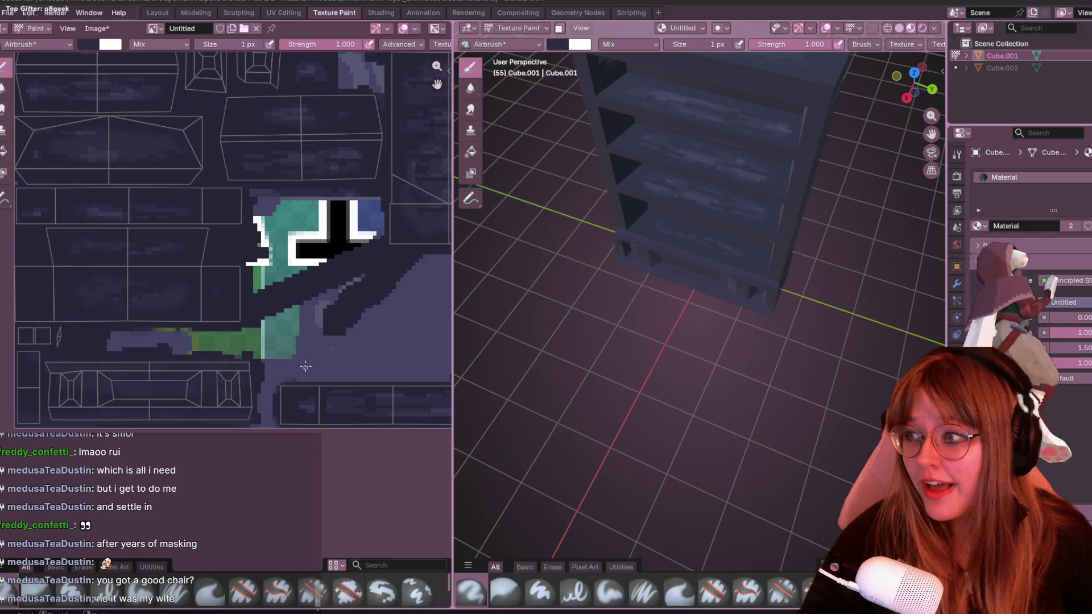
pyautogui.scroll(-1, 242, 291)
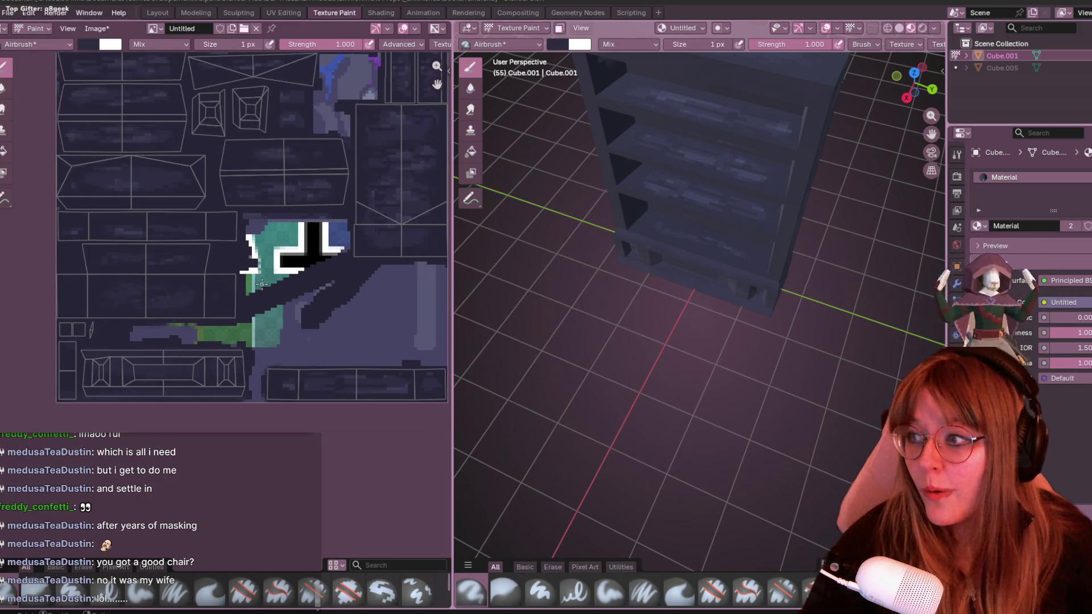
pyautogui.moveTo(307, 244); pyautogui.dragTo(291, 257, button='middle')
pyautogui.scroll(1, 270, 280)
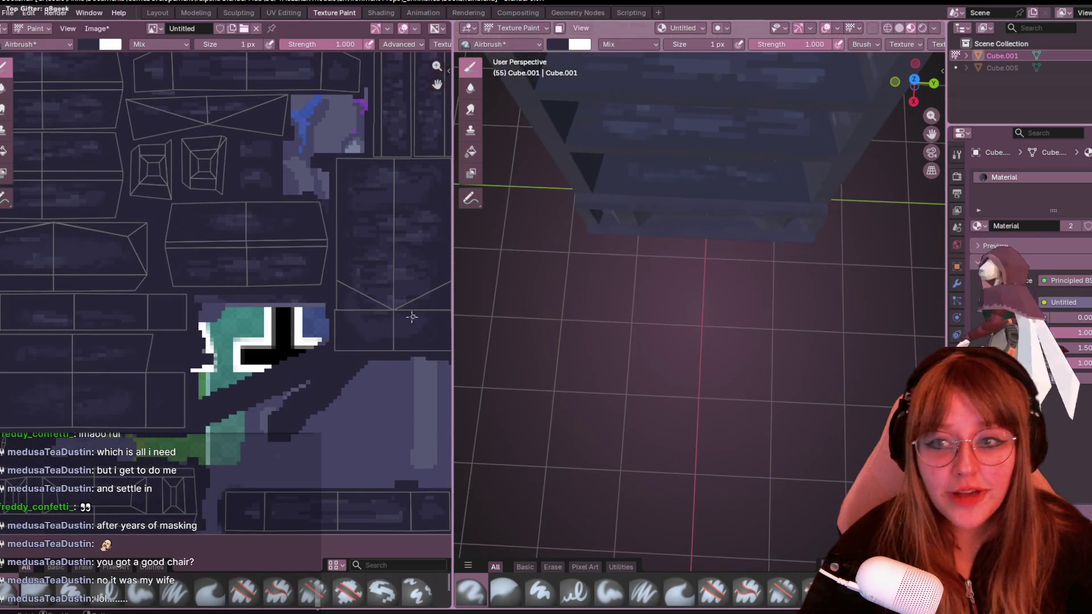
pyautogui.moveTo(302, 261); pyautogui.dragTo(312, 252, button='middle')
pyautogui.scroll(1, 311, 252)
pyautogui.scroll(1, 302, 255)
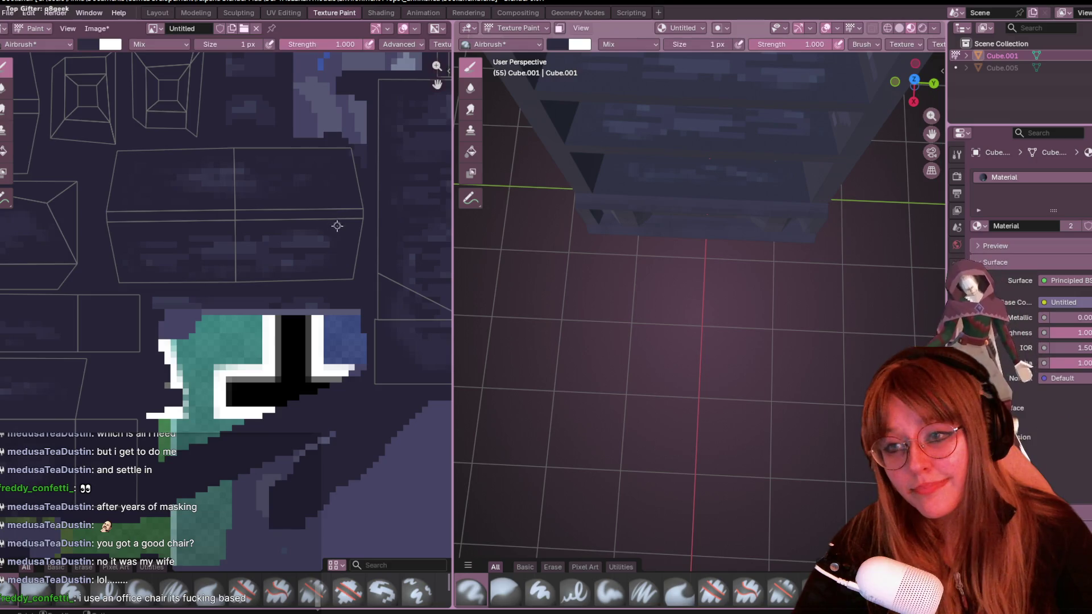
pyautogui.moveTo(252, 228)
pyautogui.mouseDown(button='middle')
pyautogui.moveTo(261, 251)
pyautogui.moveTo(284, 258)
pyautogui.mouseUp(button='middle')
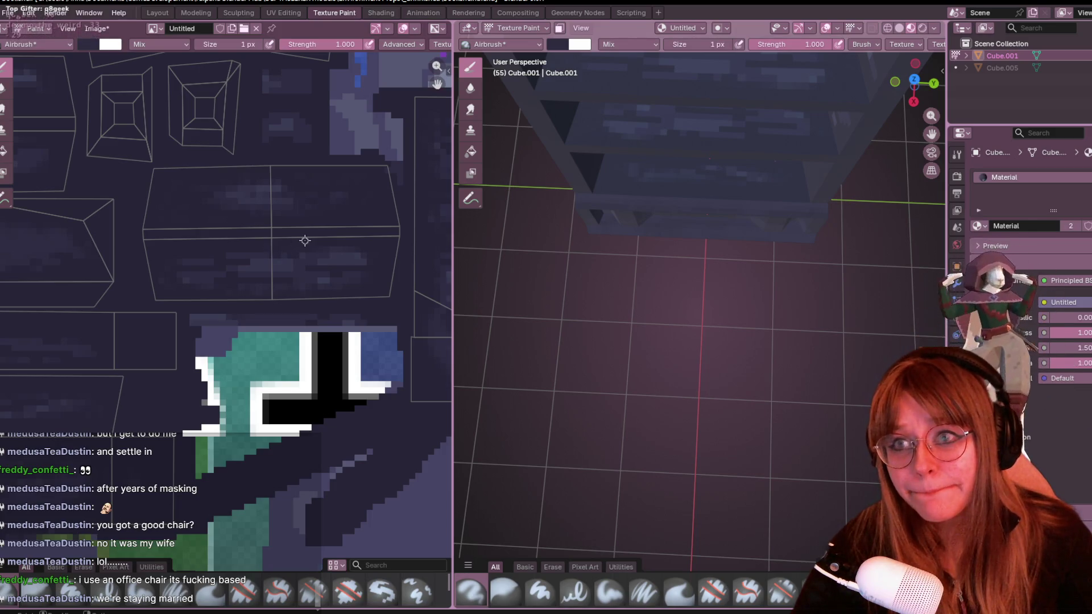
pyautogui.scroll(-1, 304, 241)
pyautogui.scroll(-1, 274, 273)
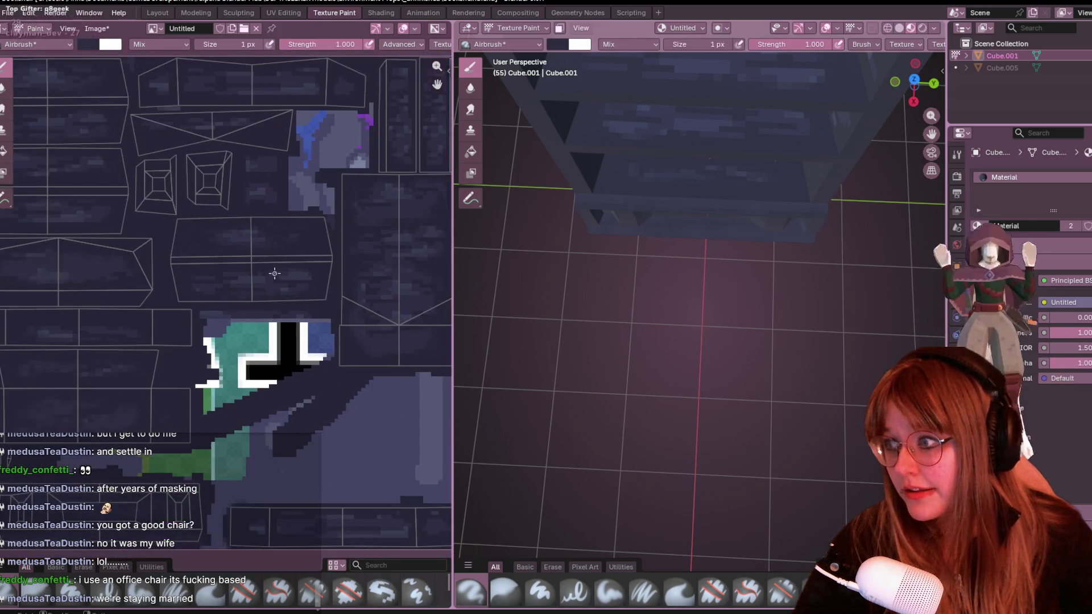
pyautogui.scroll(2, 185, 202)
pyautogui.scroll(1, 185, 219)
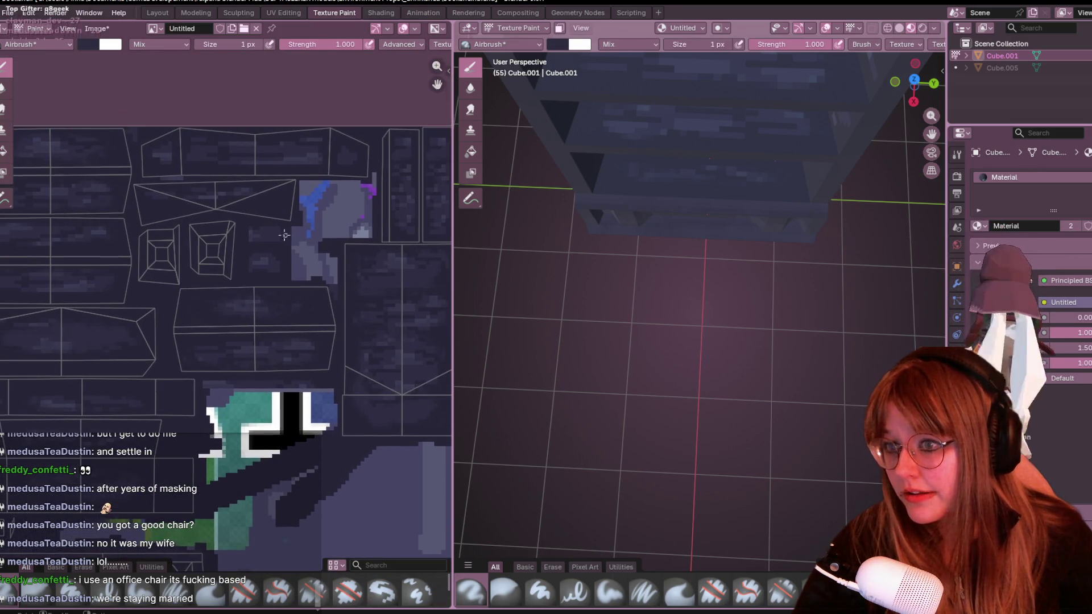
pyautogui.scroll(2, 249, 230)
pyautogui.scroll(-2, 256, 204)
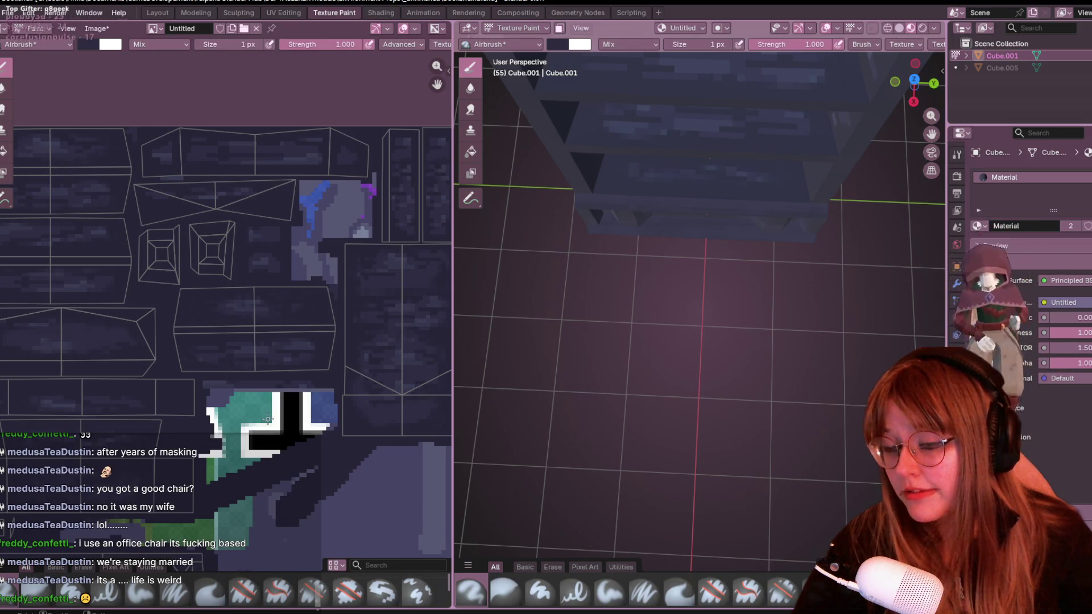
pyautogui.moveTo(313, 407); pyautogui.dragTo(313, 270, button='middle')
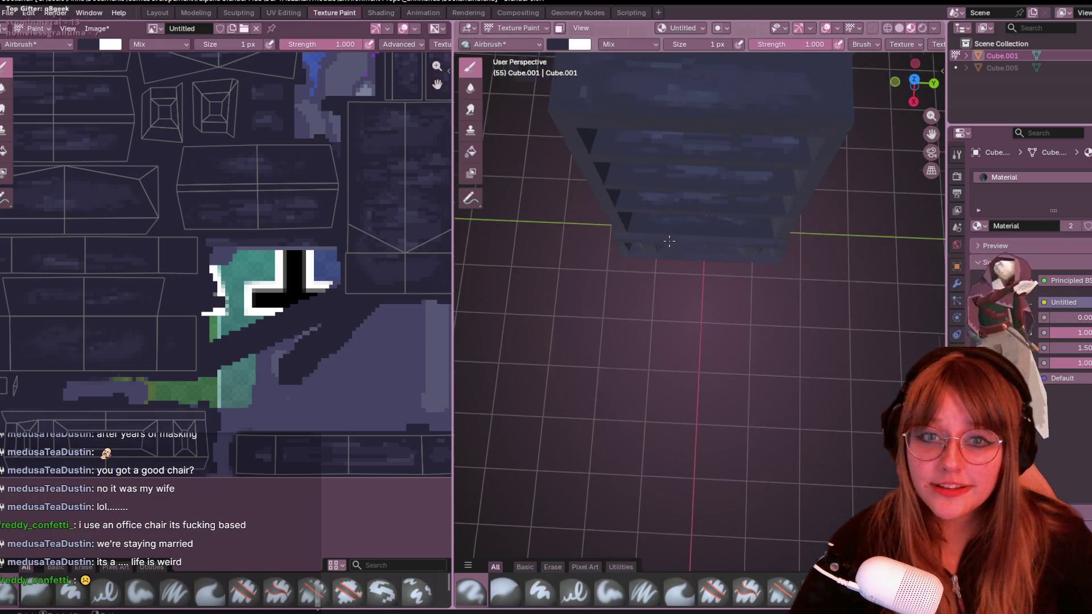
pyautogui.moveTo(683, 128); pyautogui.dragTo(687, 185, button='middle')
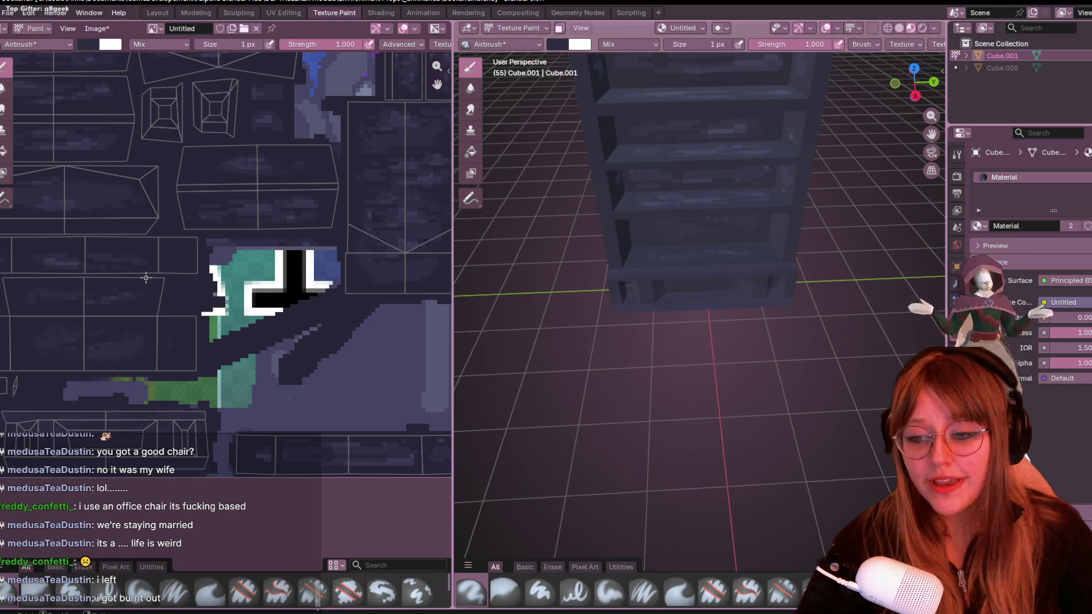
pyautogui.moveTo(252, 416)
pyautogui.mouseDown(button='middle')
pyautogui.moveTo(293, 305)
pyautogui.moveTo(275, 292)
pyautogui.moveTo(329, 196)
pyautogui.moveTo(343, 195)
pyautogui.moveTo(401, 325)
pyautogui.mouseUp(button='middle')
pyautogui.scroll(3, 402, 324)
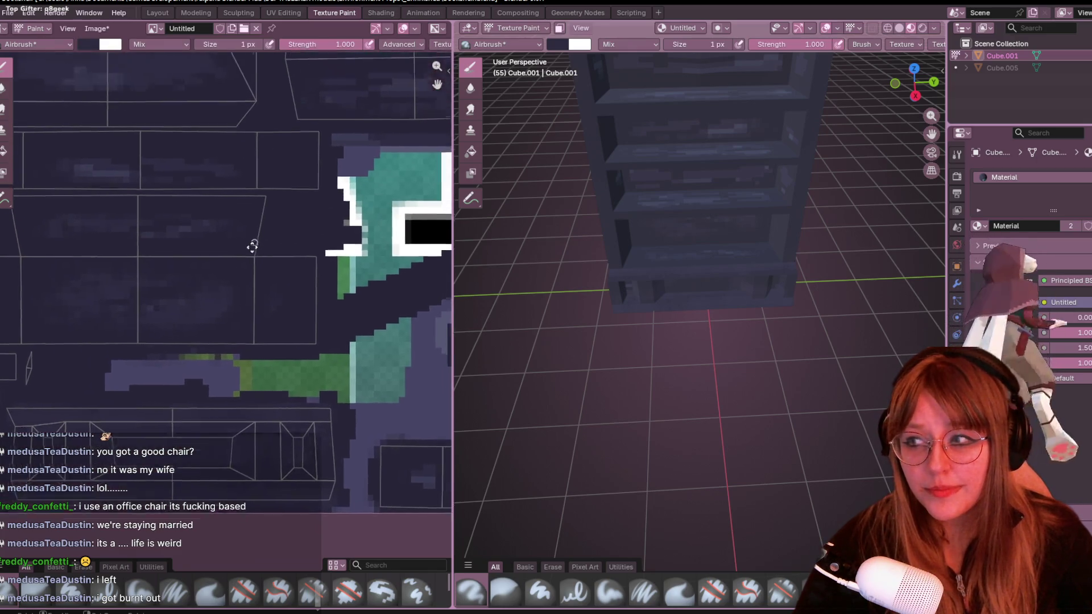
pyautogui.moveTo(250, 244)
pyautogui.mouseDown(button='middle')
pyautogui.moveTo(116, 402)
pyautogui.moveTo(536, 406)
pyautogui.mouseUp(button='middle')
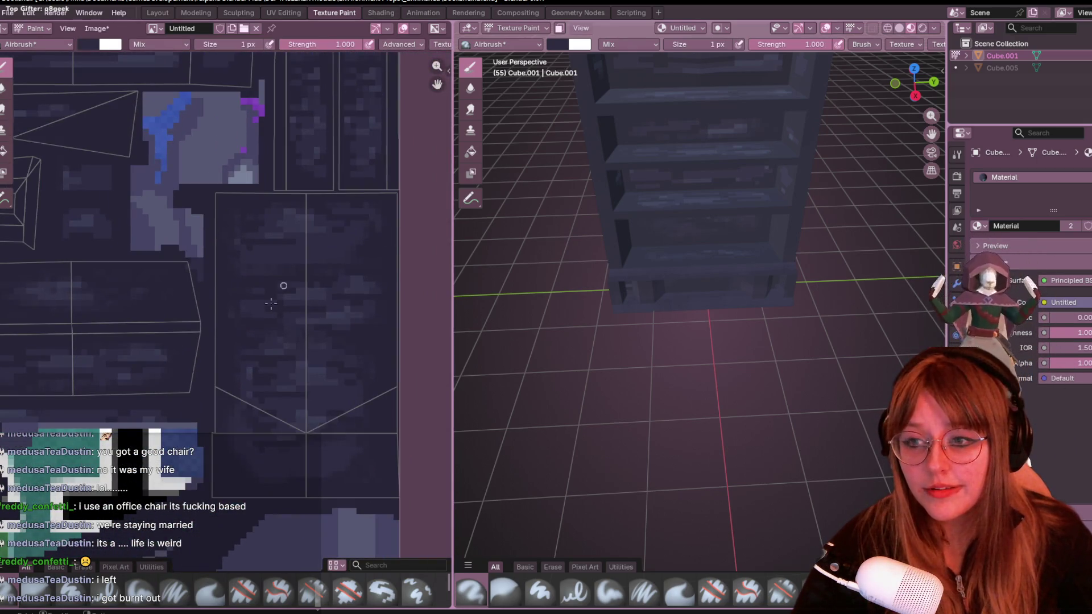
pyautogui.moveTo(260, 291); pyautogui.dragTo(273, 443, button='middle')
pyautogui.scroll(2, 358, 184)
pyautogui.moveTo(358, 183); pyautogui.dragTo(278, 150, button='middle')
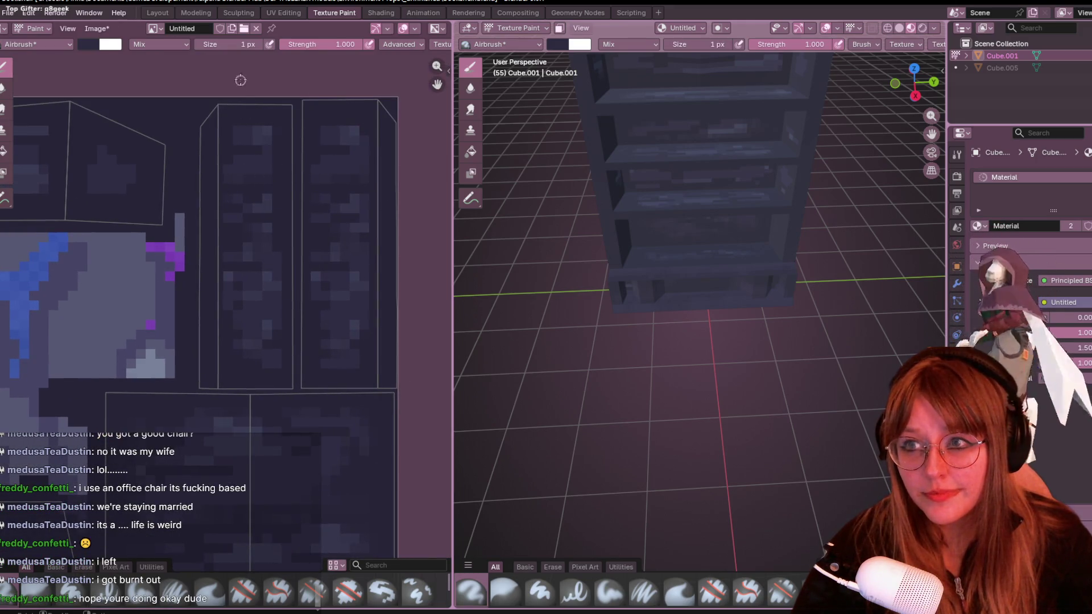
# Set the texture paint brush size to 3 px.
pyautogui.click(236, 44)
pyautogui.press('BackSpace')
pyautogui.write('3')
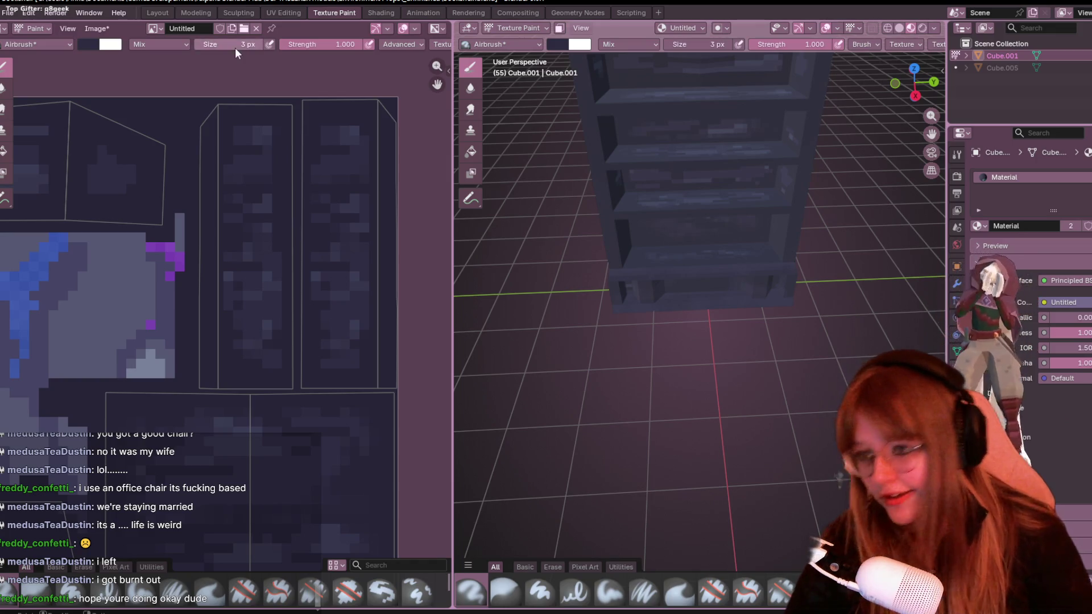
pyautogui.press('Return')
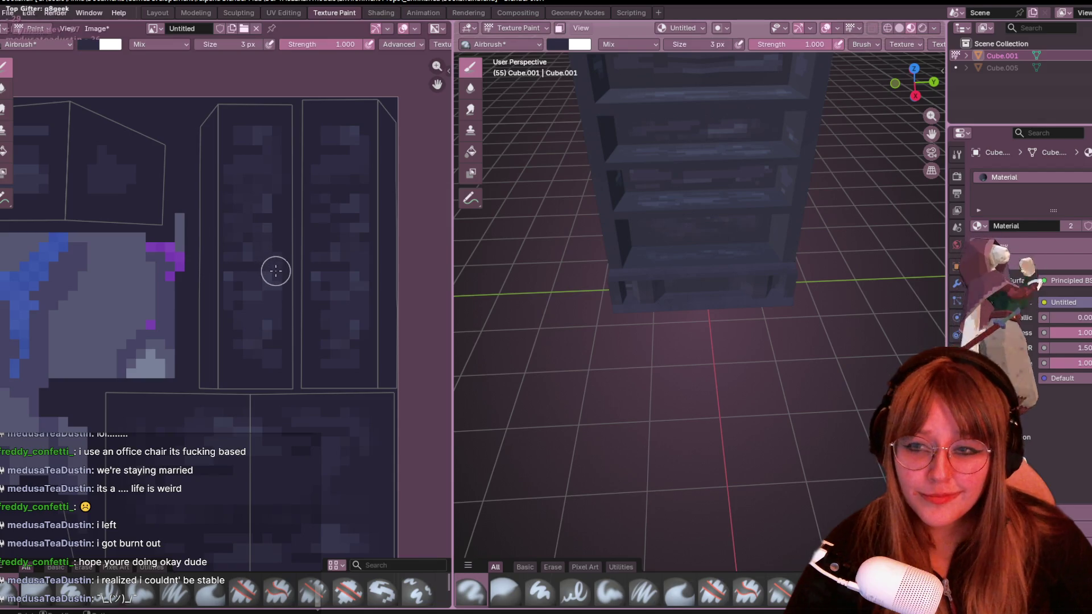
# Pan the texture islands upward and orbit the shelf between high and low side views.
pyautogui.moveTo(268, 350); pyautogui.dragTo(269, 288, button='middle')
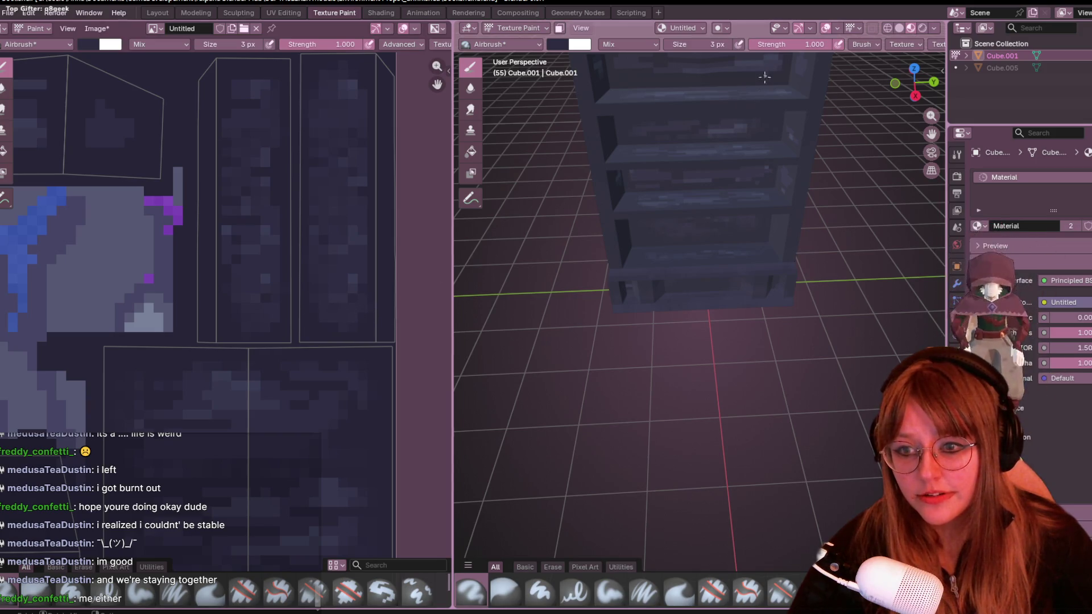
pyautogui.moveTo(555, 197); pyautogui.dragTo(570, 240, button='middle')
pyautogui.moveTo(310, 360); pyautogui.dragTo(356, 212, button='middle')
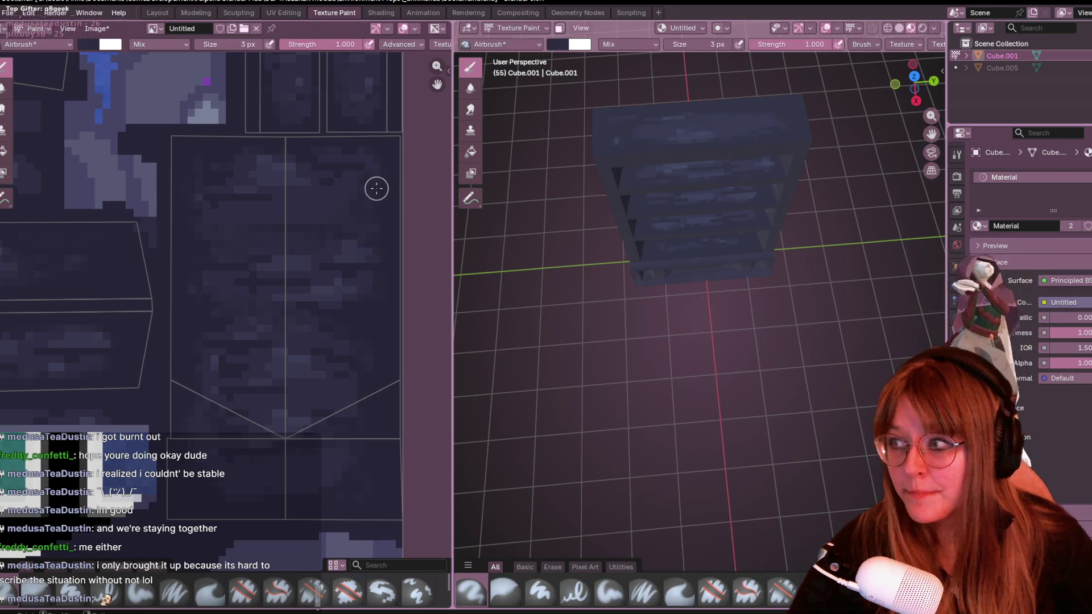
pyautogui.moveTo(385, 239); pyautogui.dragTo(368, 197, button='middle')
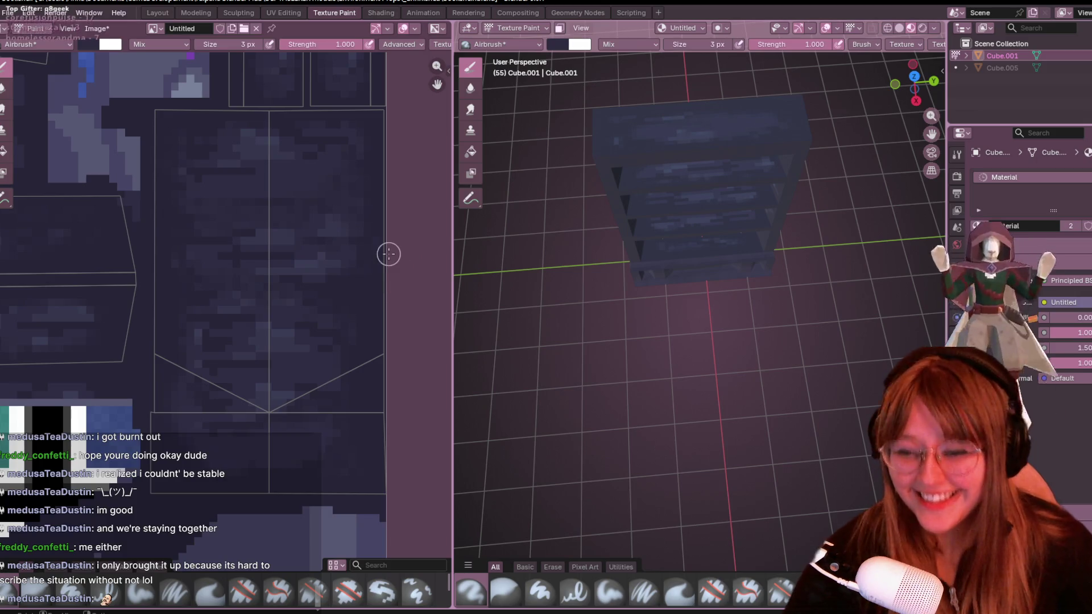
pyautogui.moveTo(598, 342)
pyautogui.mouseDown(button='middle')
pyautogui.moveTo(643, 224)
pyautogui.moveTo(578, 277)
pyautogui.mouseUp(button='middle')
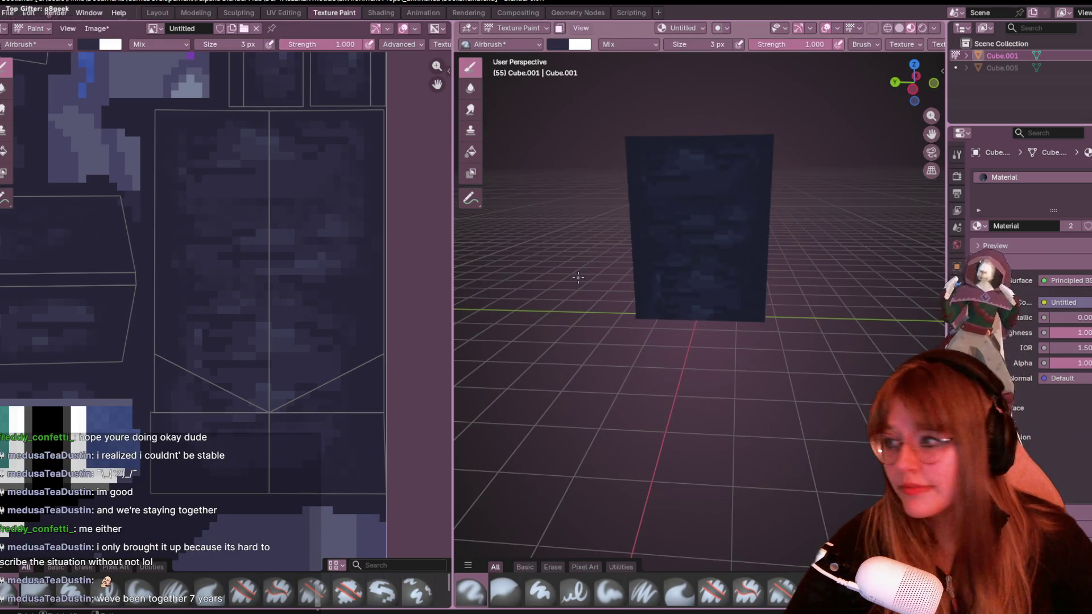
pyautogui.moveTo(341, 298)
pyautogui.mouseDown(button='middle')
pyautogui.moveTo(309, 264)
pyautogui.moveTo(315, 180)
pyautogui.mouseUp(button='middle')
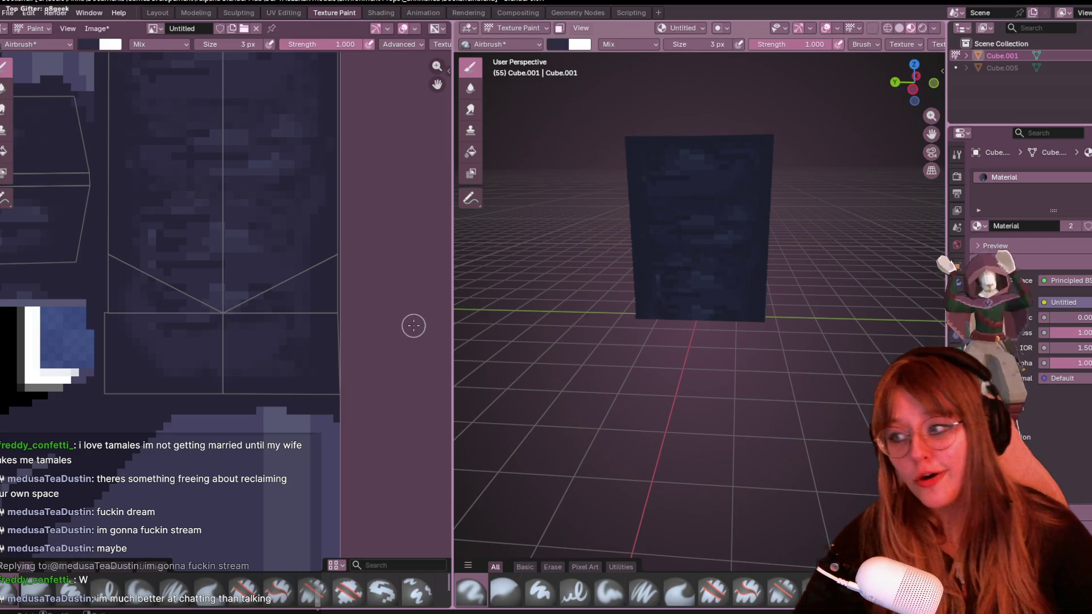
pyautogui.scroll(2, 749, 283)
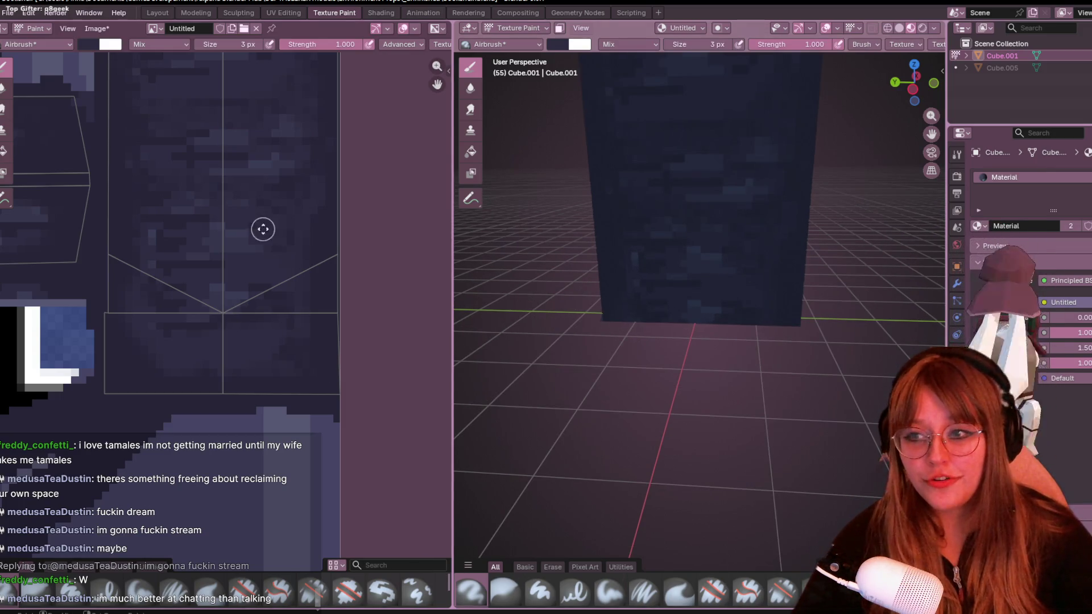
pyautogui.moveTo(262, 229); pyautogui.dragTo(292, 255, button='middle')
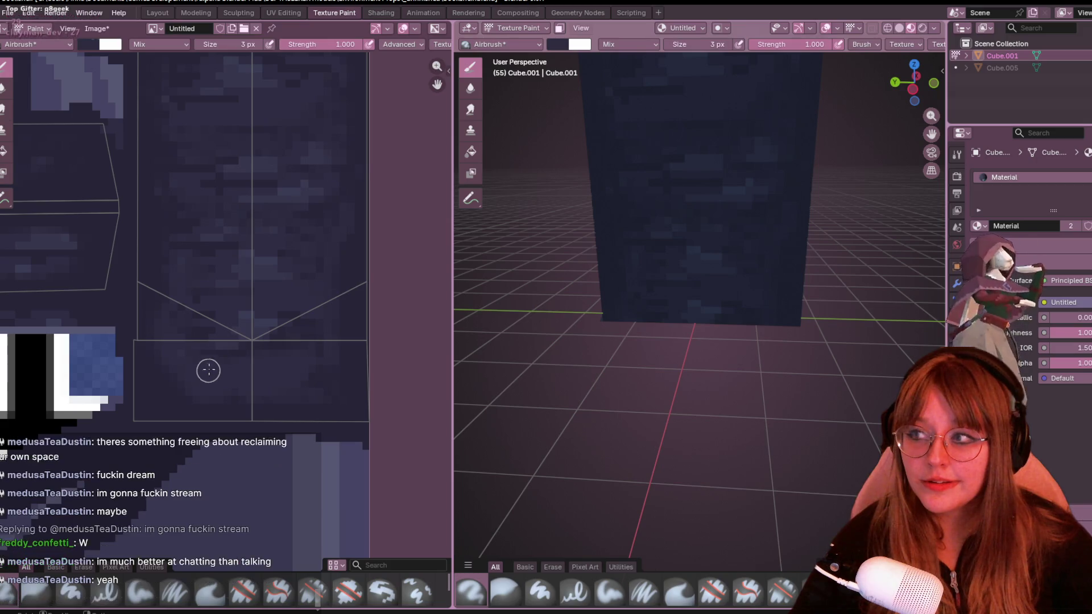
pyautogui.scroll(1, 239, 346)
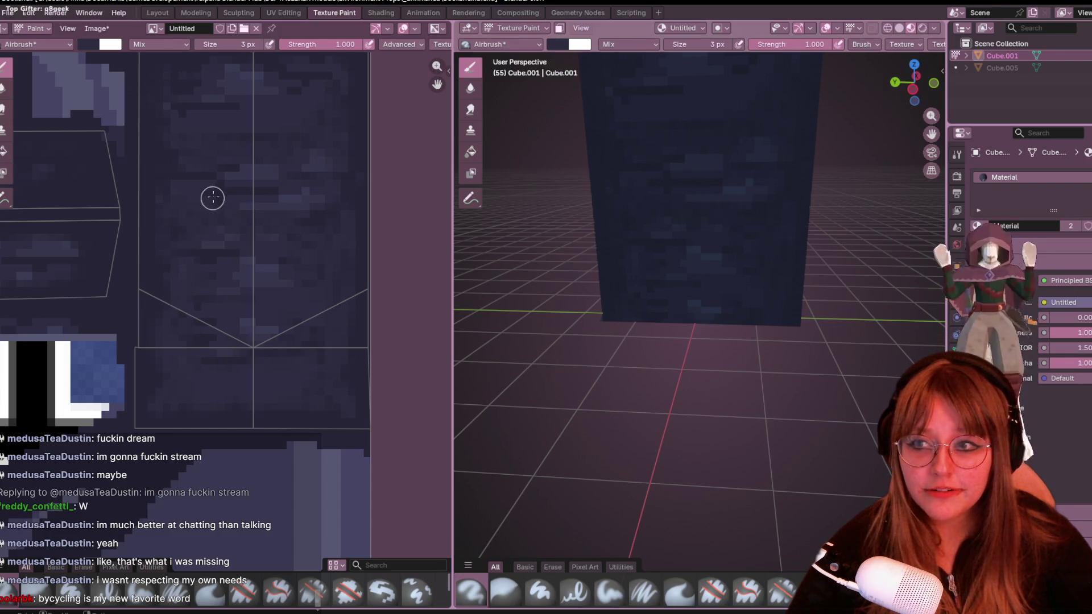
pyautogui.moveTo(213, 196); pyautogui.dragTo(270, 312, button='middle')
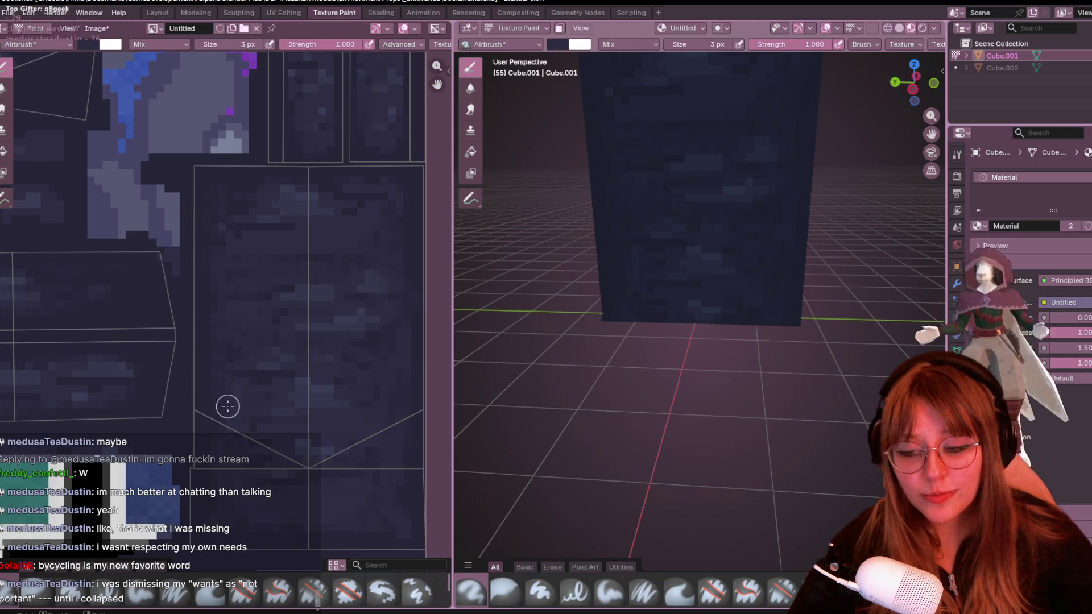
pyautogui.scroll(-3, 666, 263)
pyautogui.moveTo(667, 263); pyautogui.dragTo(683, 244, button='middle')
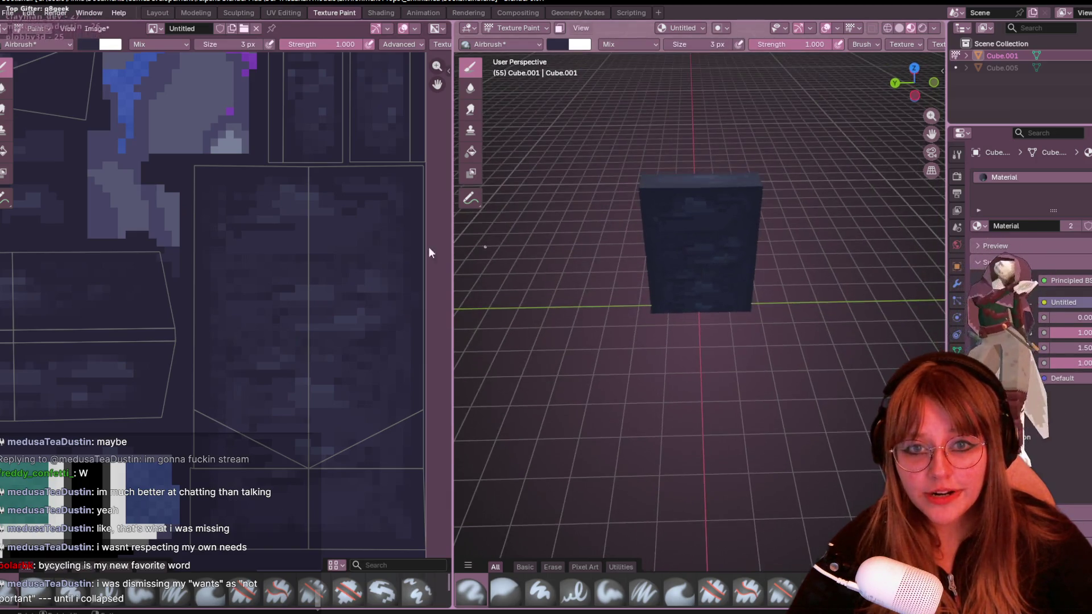
pyautogui.scroll(3, 344, 235)
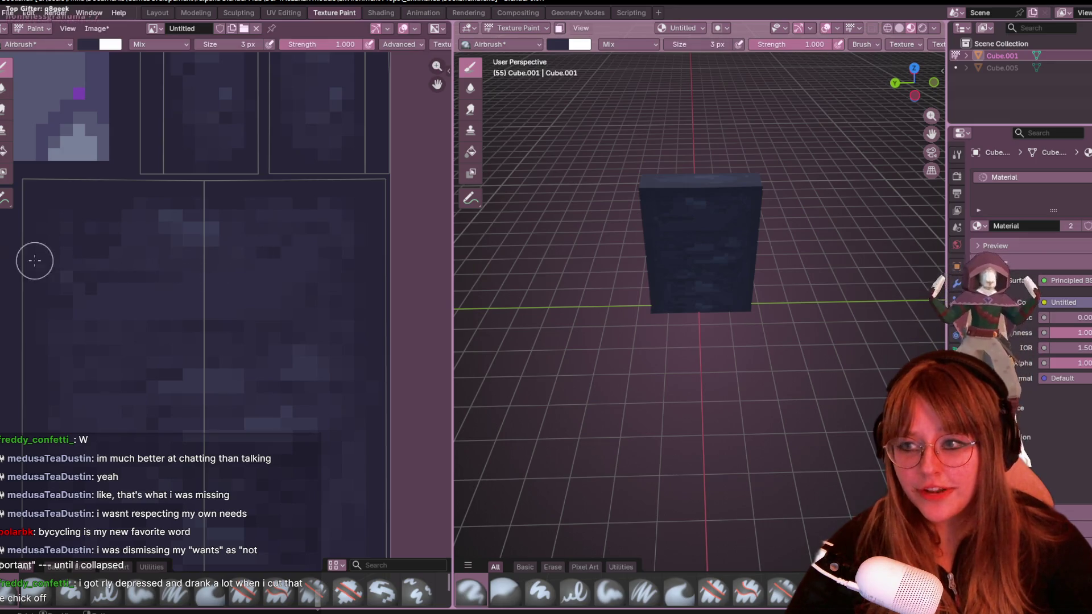
pyautogui.scroll(-3, 127, 311)
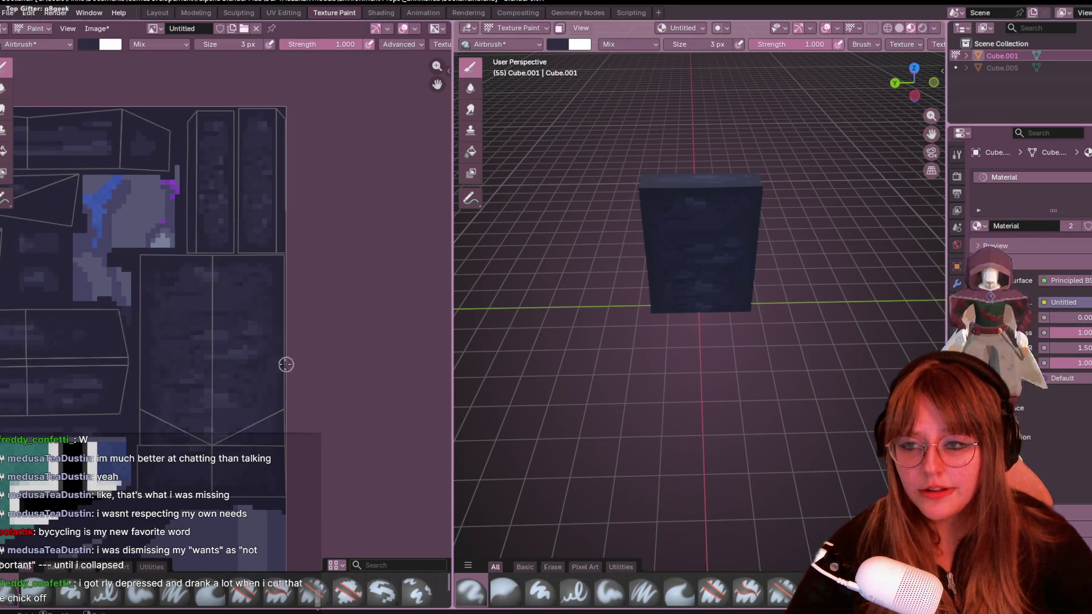
pyautogui.scroll(1, 258, 277)
pyautogui.scroll(1, 253, 167)
pyautogui.scroll(1, 244, 124)
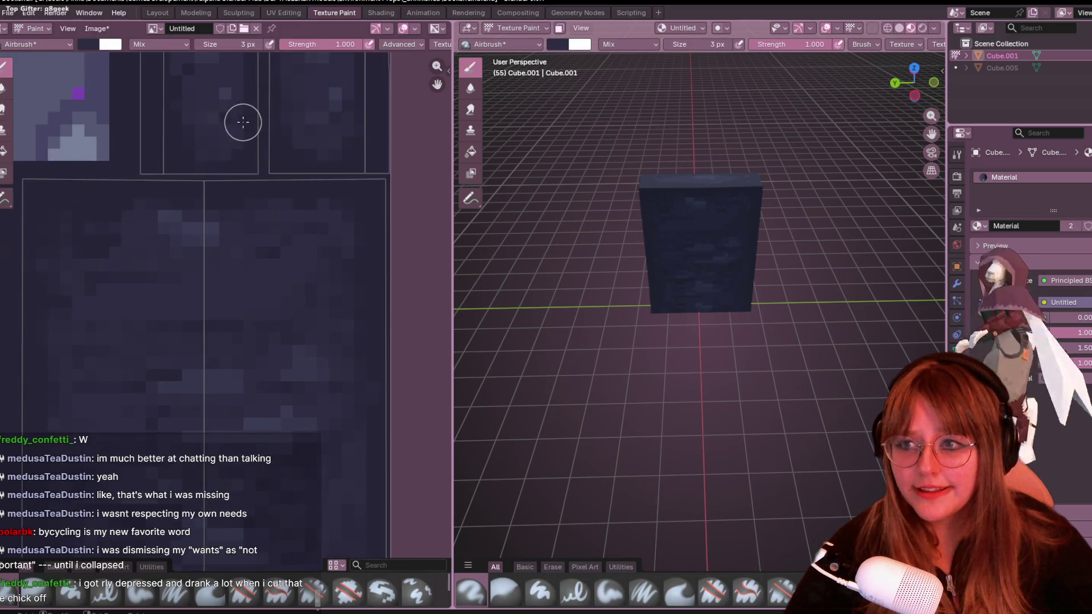
pyautogui.scroll(2, 270, 260)
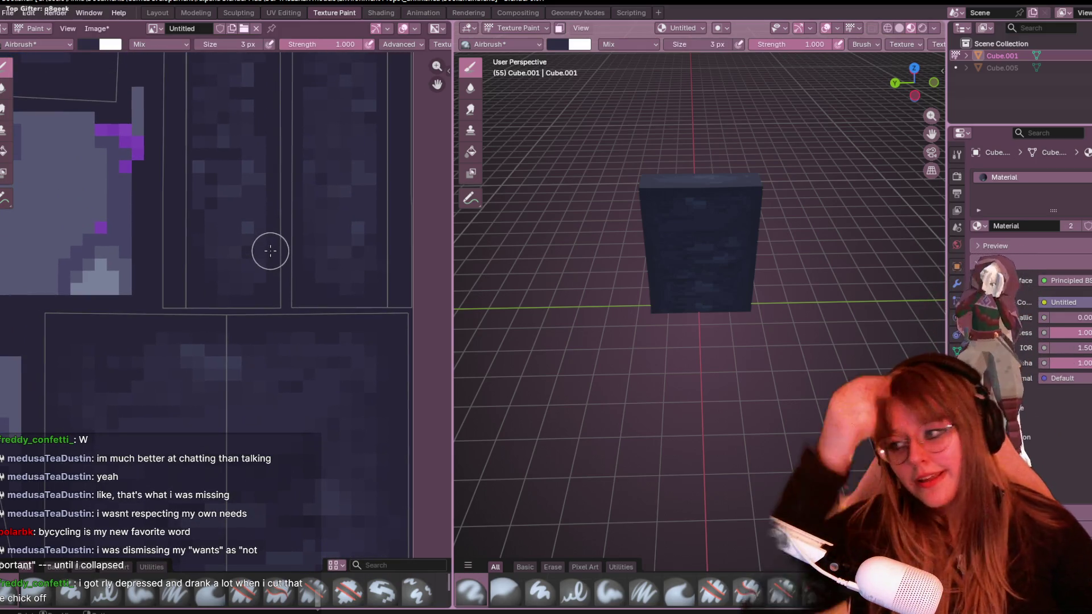
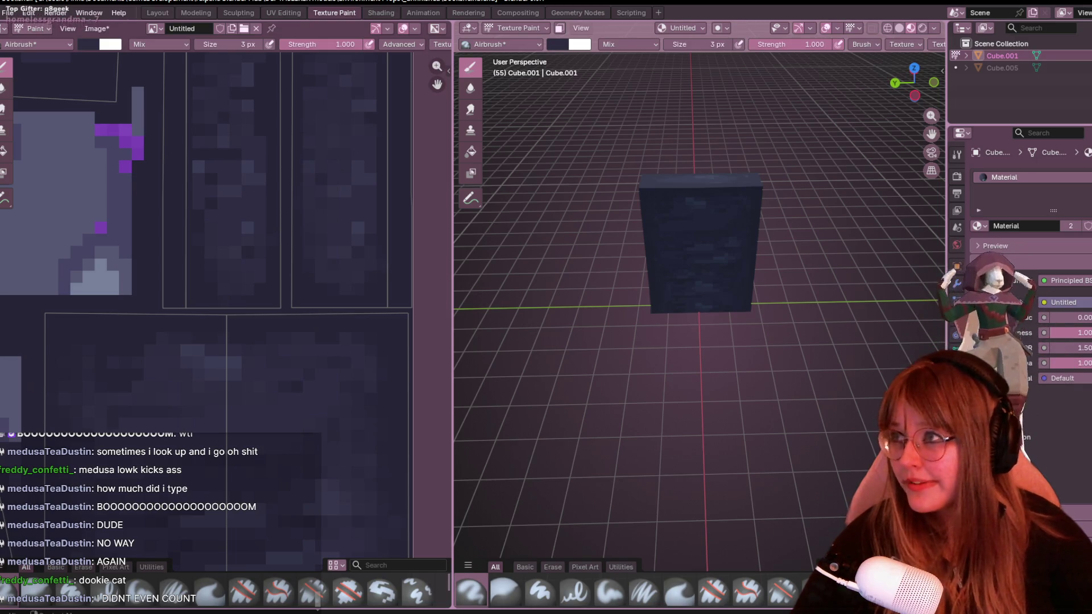
pyautogui.scroll(2, 833, 206)
pyautogui.scroll(2, 437, 319)
# Orbit the bookshelf round to a front view, bringing the blue-edged texture region into view.
pyautogui.moveTo(356, 264); pyautogui.dragTo(283, 108, button='middle')
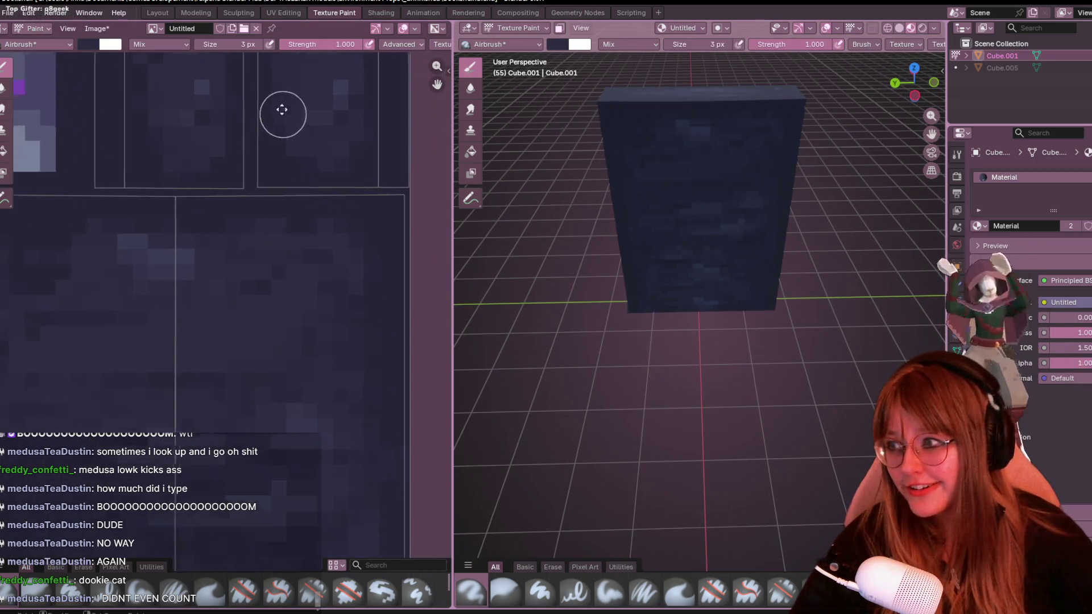
pyautogui.scroll(-1, 293, 245)
pyautogui.scroll(1, 618, 266)
pyautogui.scroll(2, 699, 212)
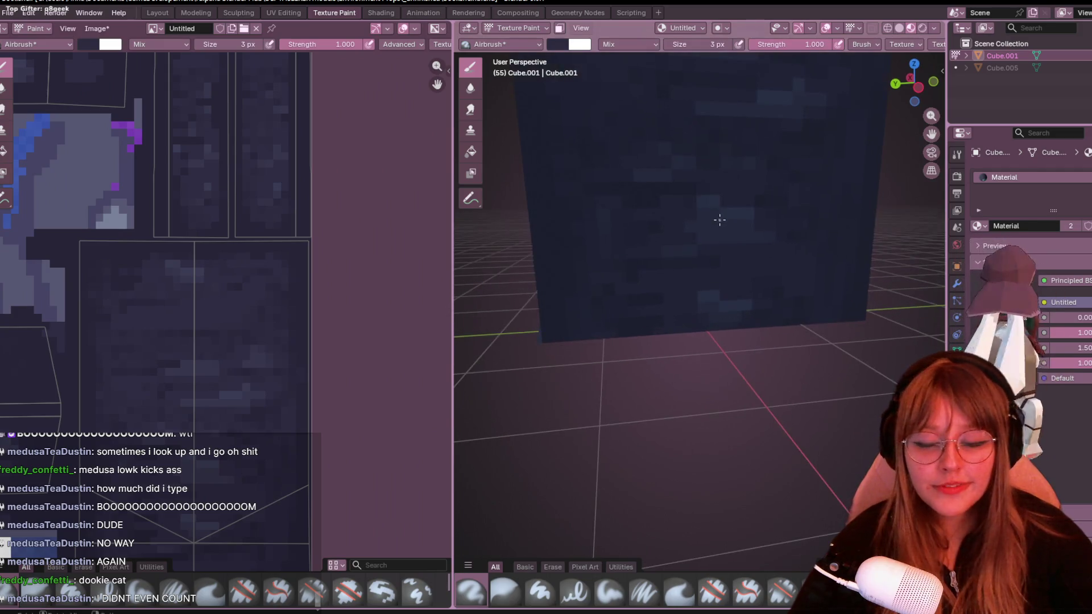
pyautogui.scroll(-2, 235, 419)
pyautogui.moveTo(631, 301); pyautogui.dragTo(603, 268, button='middle')
pyautogui.scroll(-3, 603, 268)
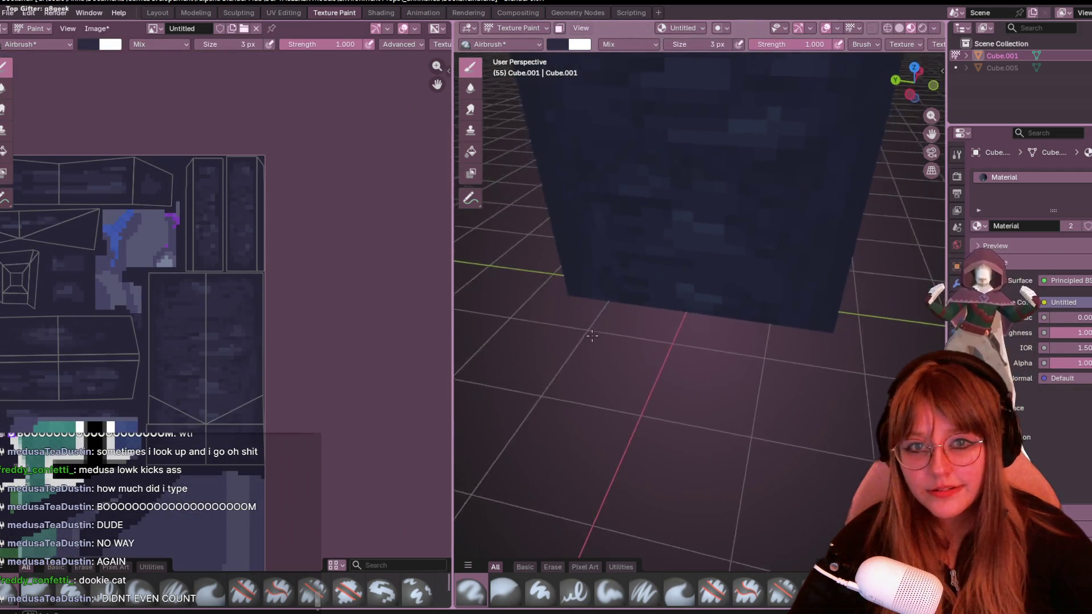
pyautogui.scroll(-3, 722, 254)
pyautogui.moveTo(722, 253)
pyautogui.mouseDown(button='middle')
pyautogui.moveTo(796, 271)
pyautogui.moveTo(663, 246)
pyautogui.mouseUp(button='middle')
pyautogui.scroll(3, 663, 247)
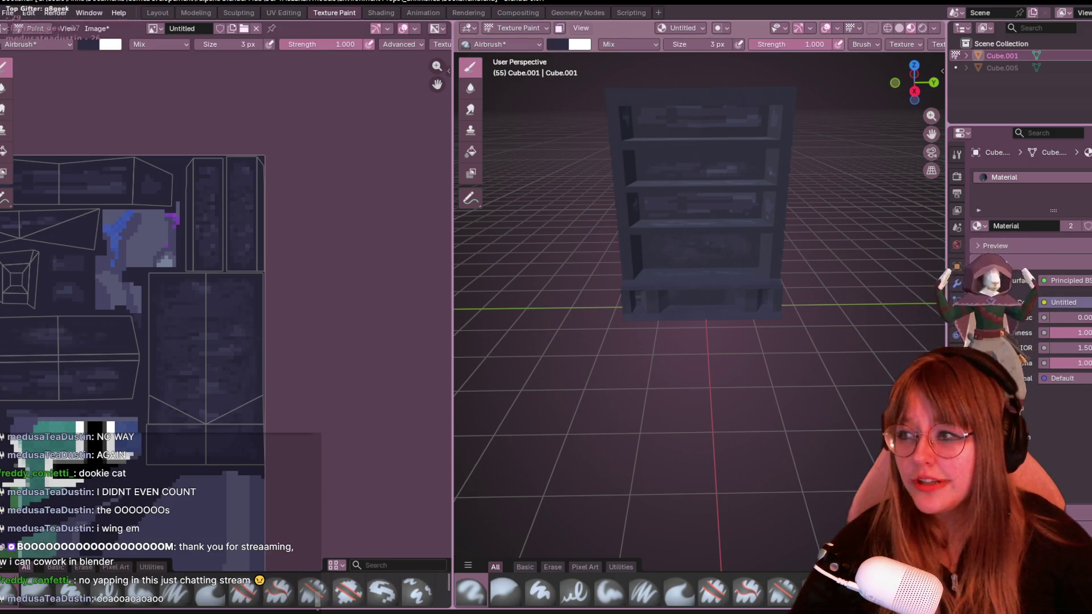
pyautogui.scroll(2, 135, 299)
pyautogui.scroll(-2, 210, 219)
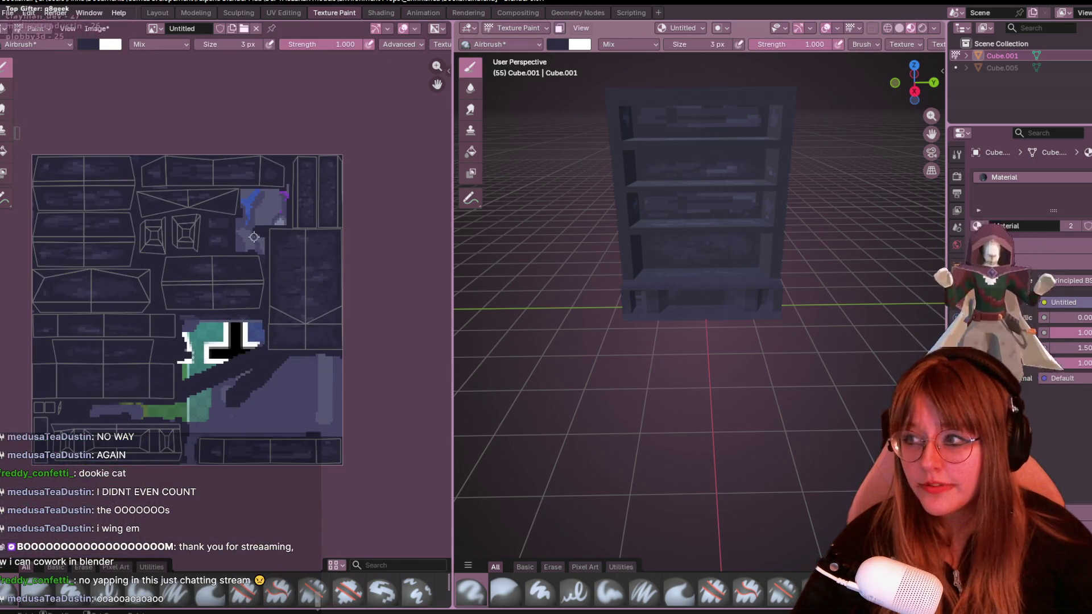
pyautogui.scroll(3, 230, 342)
# Pan the texture view across the UV layout toward the islands to inspect.
pyautogui.moveTo(246, 342); pyautogui.dragTo(397, 292, button='middle')
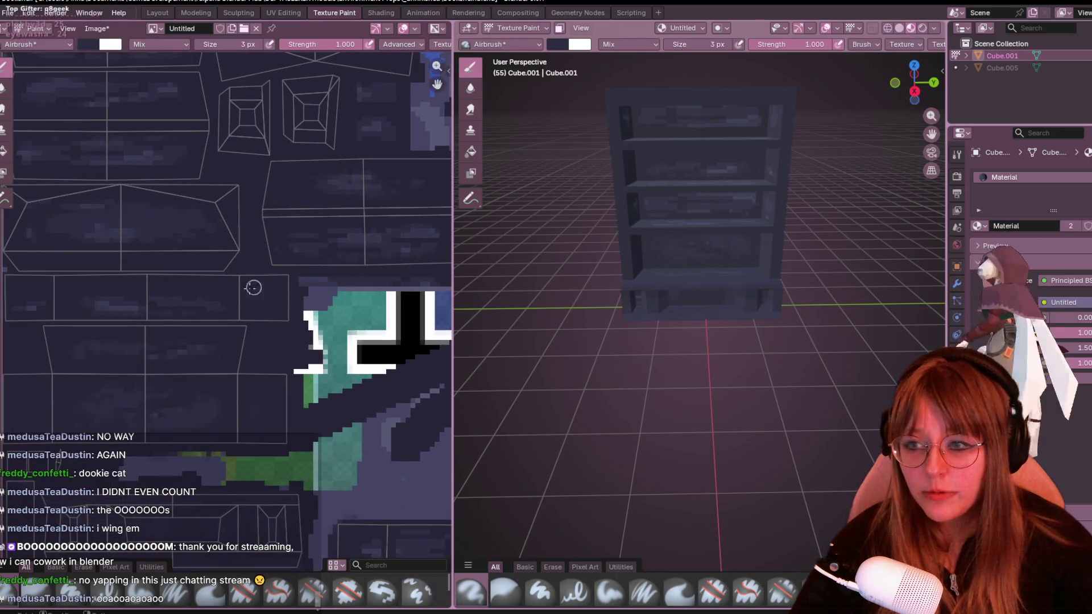
pyautogui.scroll(2, 179, 290)
pyautogui.scroll(2, 216, 306)
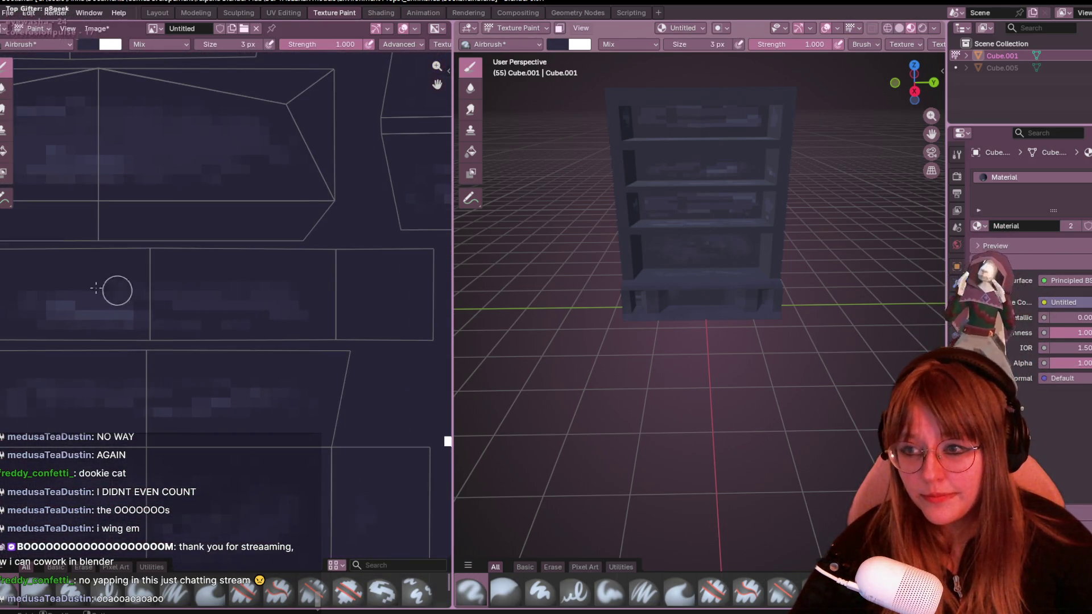
pyautogui.scroll(-1, 193, 291)
pyautogui.scroll(1, 293, 216)
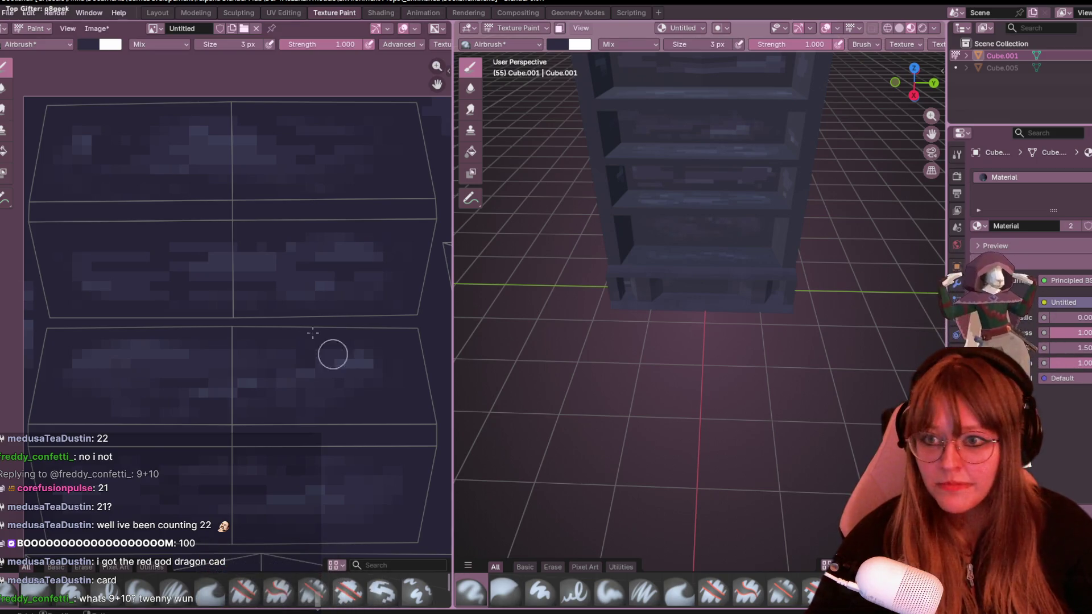
pyautogui.moveTo(244, 231); pyautogui.dragTo(247, 208, button='middle')
pyautogui.scroll(1, 239, 204)
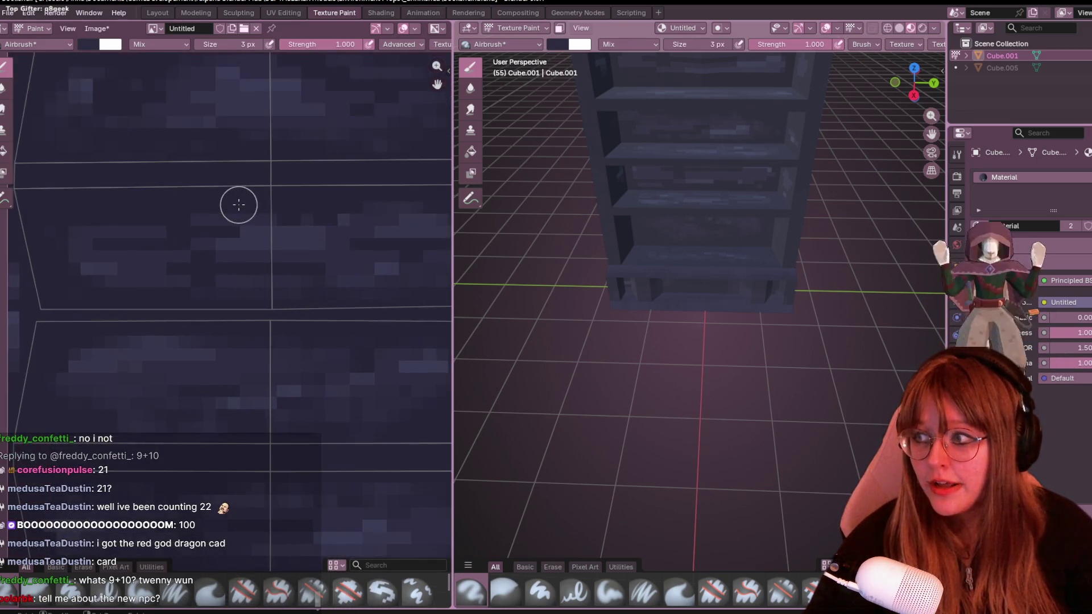
pyautogui.scroll(1, 221, 265)
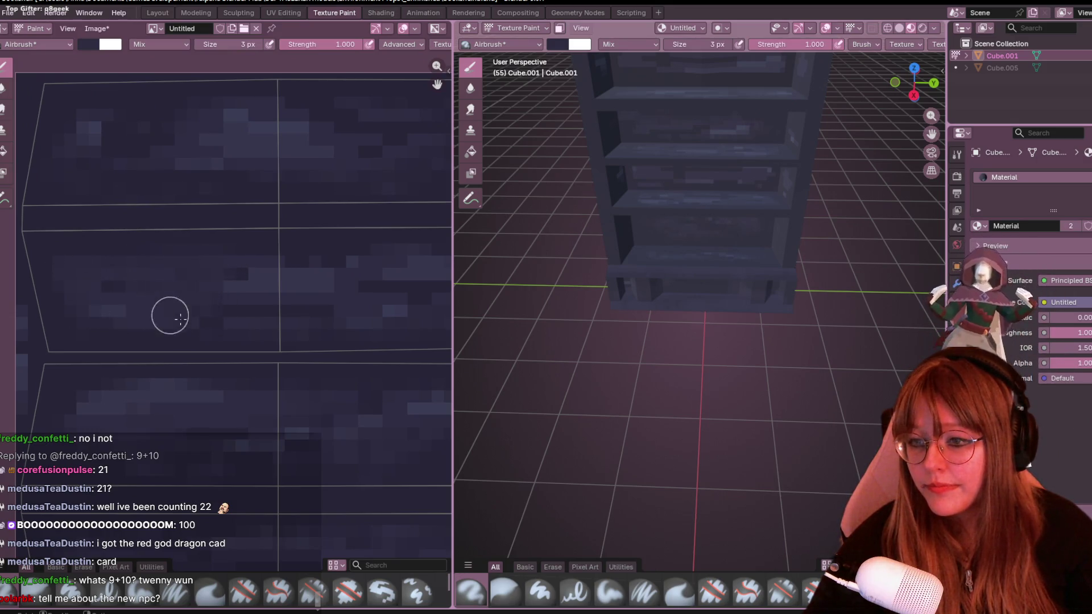
pyautogui.moveTo(366, 313); pyautogui.dragTo(282, 310, button='middle')
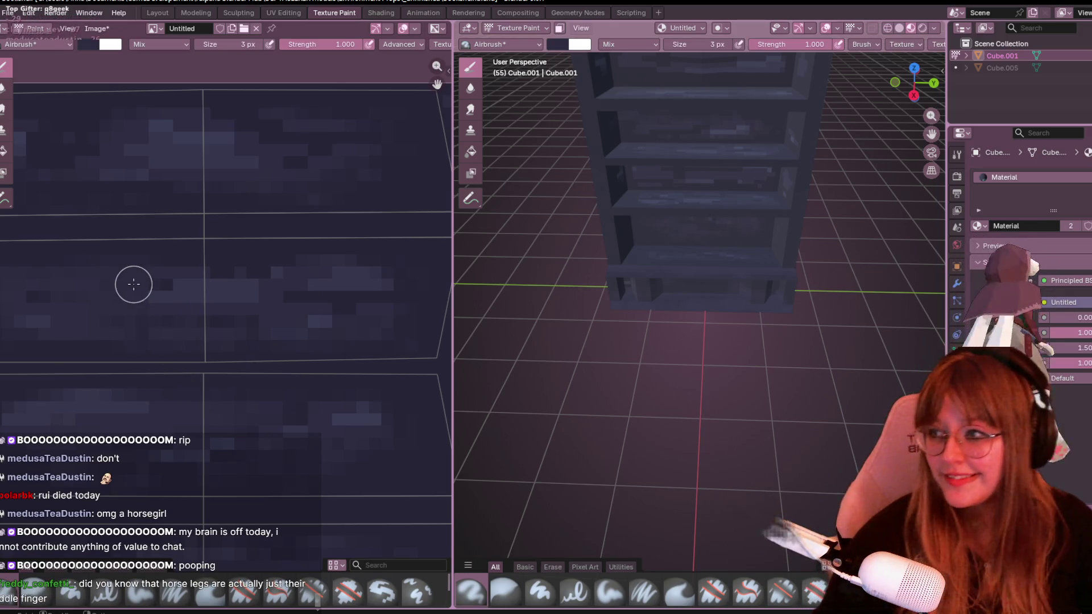
pyautogui.scroll(2, 190, 316)
pyautogui.scroll(-2, 223, 311)
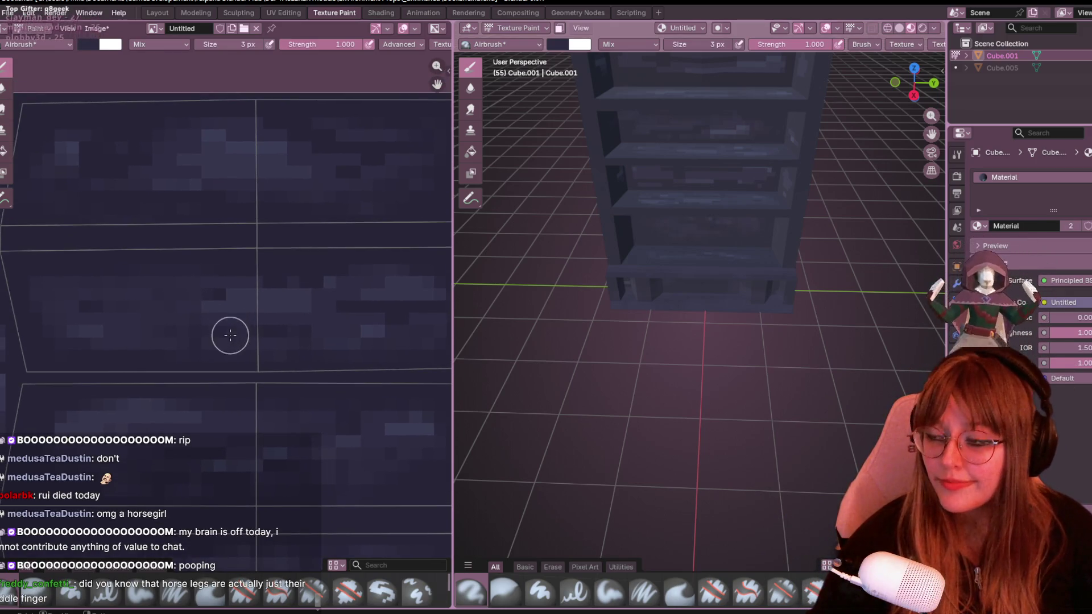
pyautogui.scroll(-1, 258, 312)
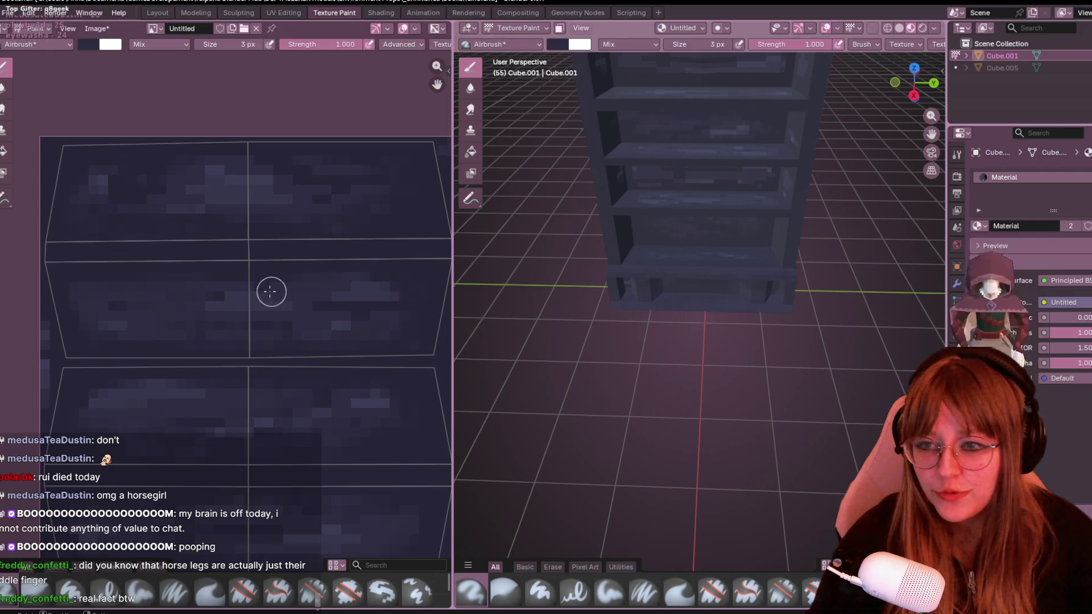
pyautogui.scroll(3, 171, 308)
pyautogui.scroll(-3, 325, 273)
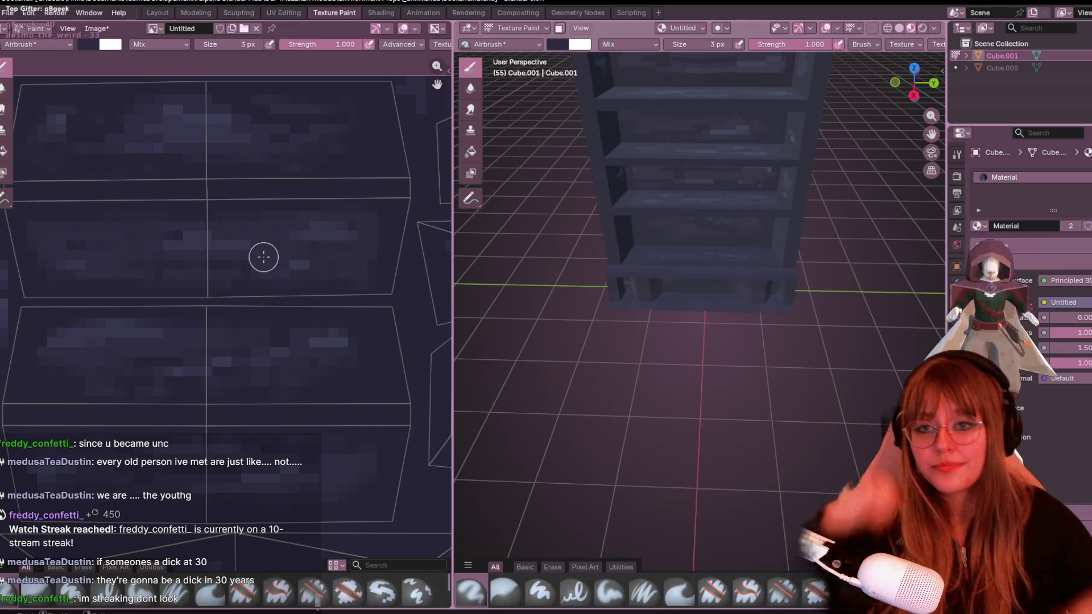
# Pan the Image Editor across the painted purple wood texture islands.
pyautogui.moveTo(184, 235); pyautogui.dragTo(196, 271, button='middle')
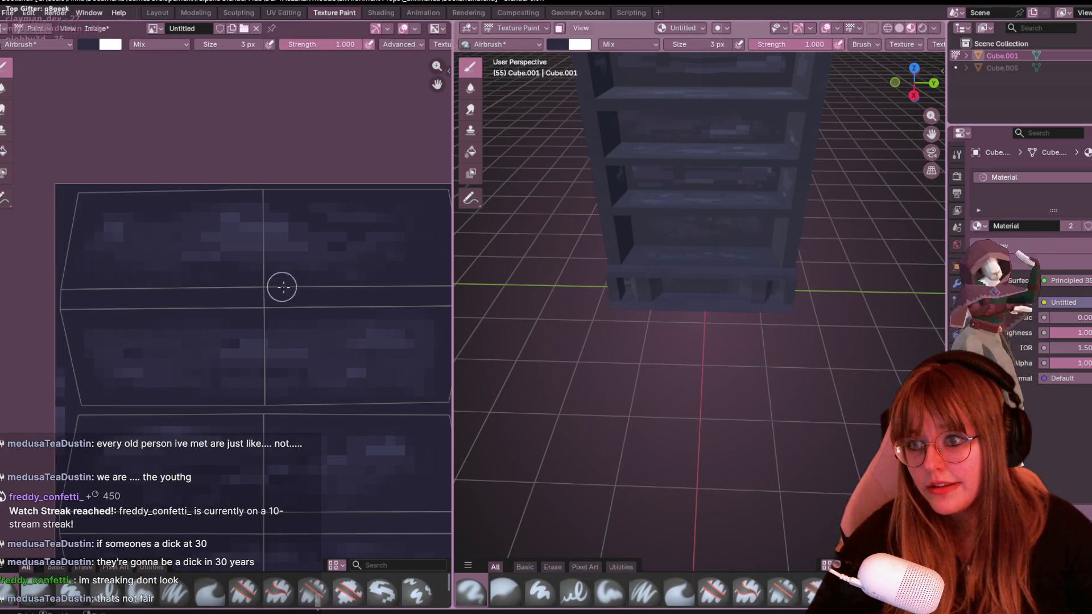
pyautogui.scroll(-2, 569, 268)
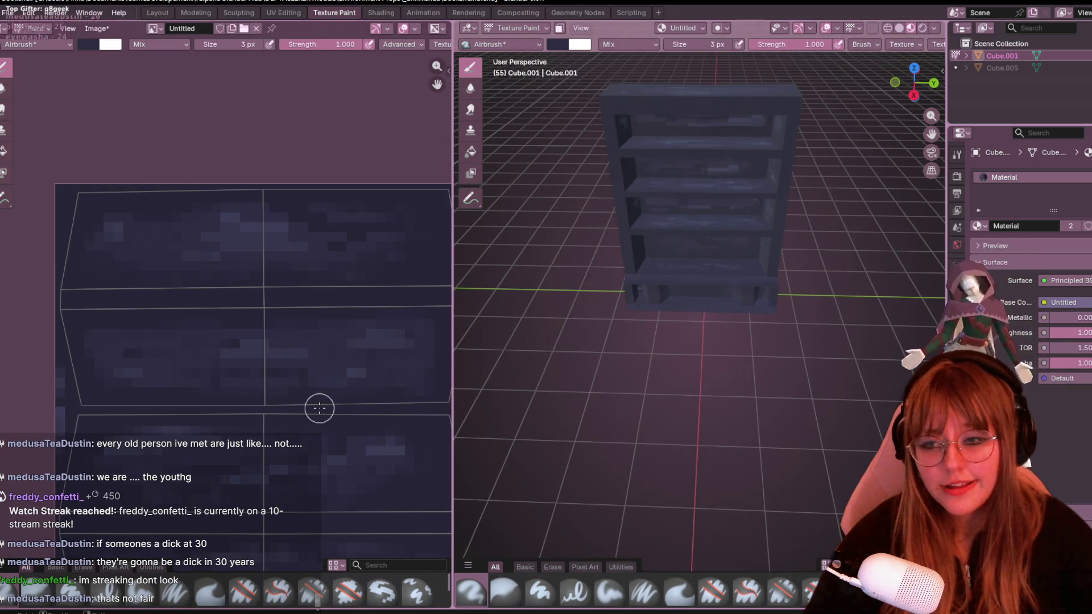
pyautogui.moveTo(317, 407); pyautogui.dragTo(316, 272, button='middle')
pyautogui.scroll(-1, 312, 256)
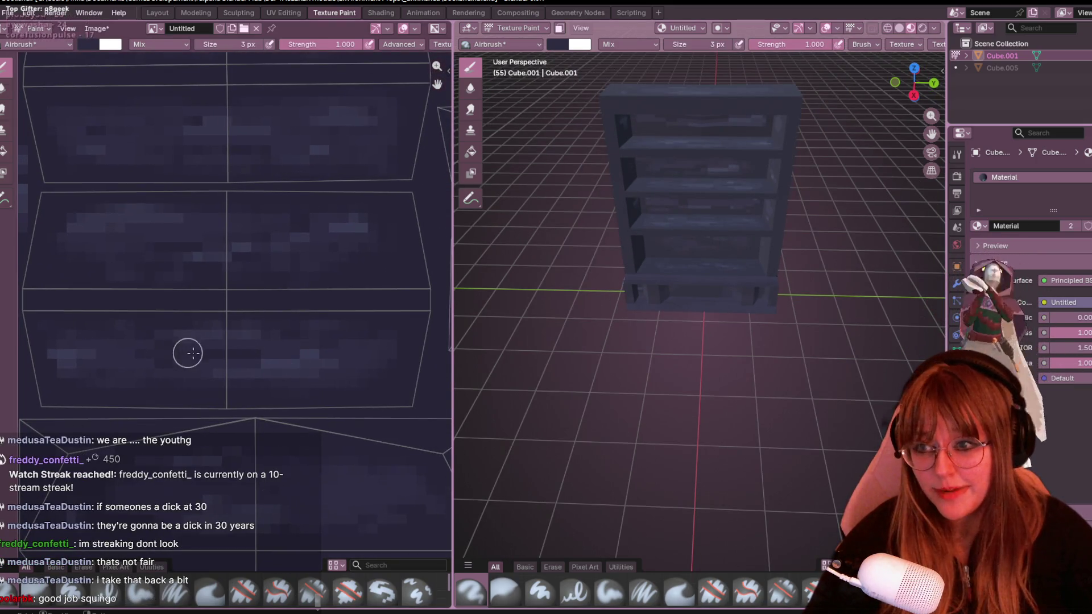
pyautogui.moveTo(229, 368)
pyautogui.mouseDown(button='middle')
pyautogui.moveTo(270, 383)
pyautogui.moveTo(214, 336)
pyautogui.mouseUp(button='middle')
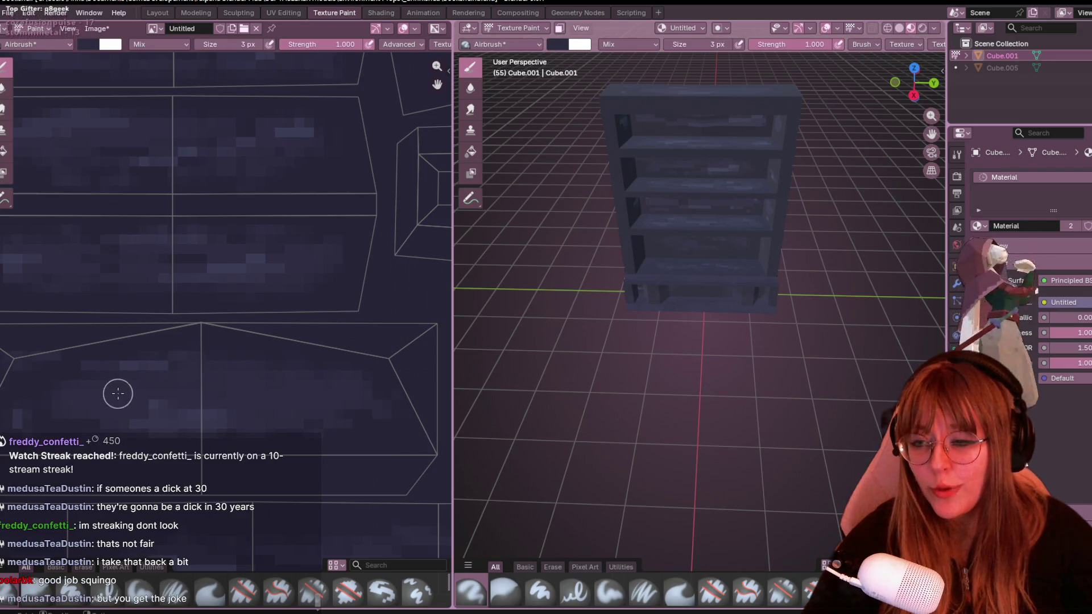
pyautogui.scroll(-2, 187, 395)
pyautogui.moveTo(188, 396); pyautogui.dragTo(227, 217, button='middle')
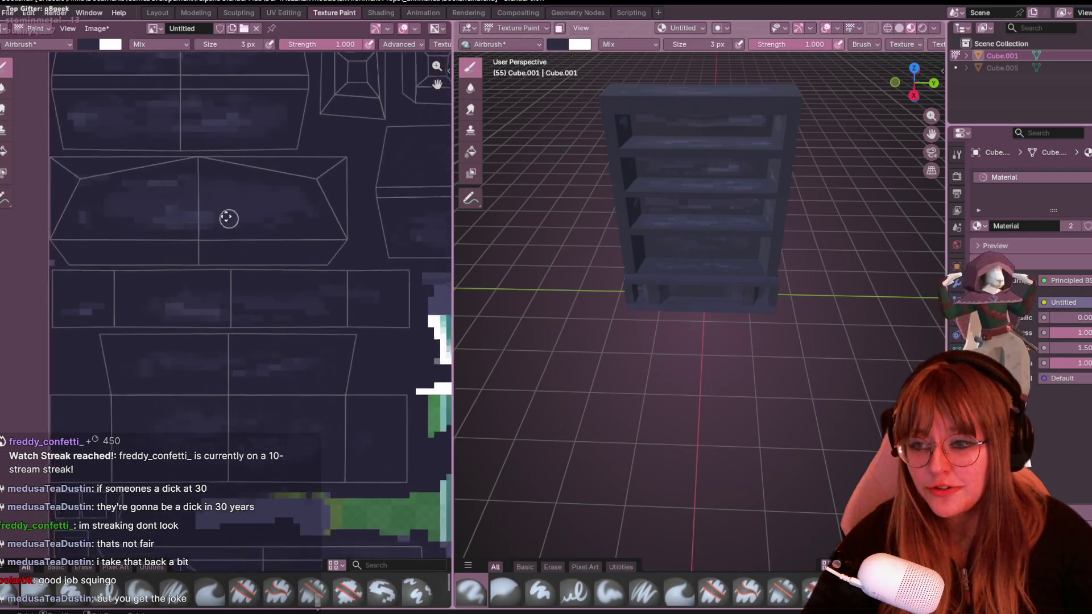
pyautogui.scroll(2, 209, 356)
pyautogui.scroll(-1, 209, 356)
pyautogui.moveTo(244, 269); pyautogui.dragTo(73, 445, button='middle')
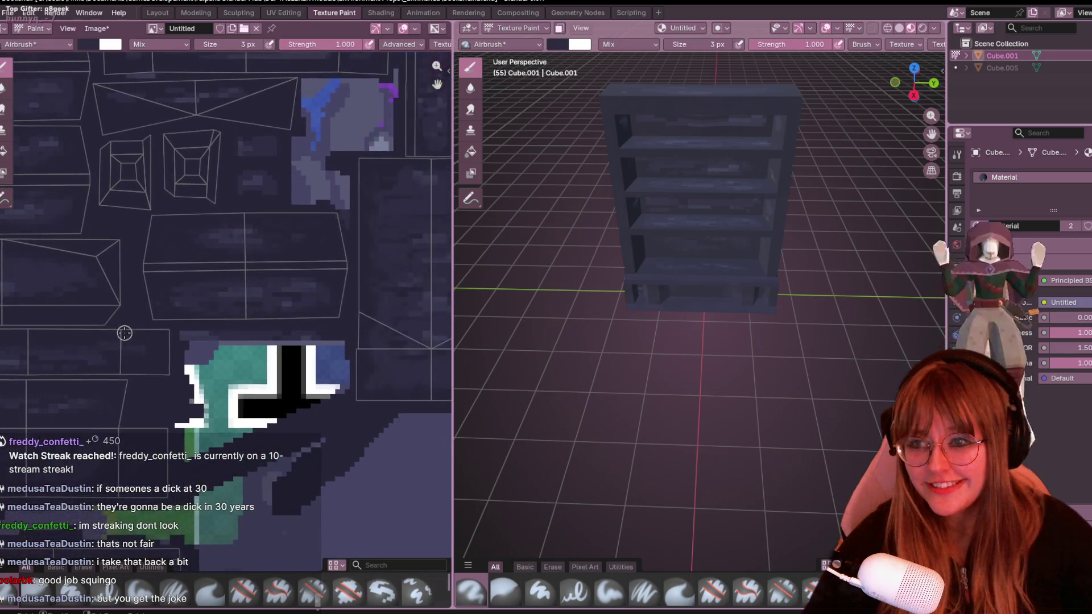
pyautogui.scroll(1, 205, 329)
pyautogui.scroll(1, 305, 378)
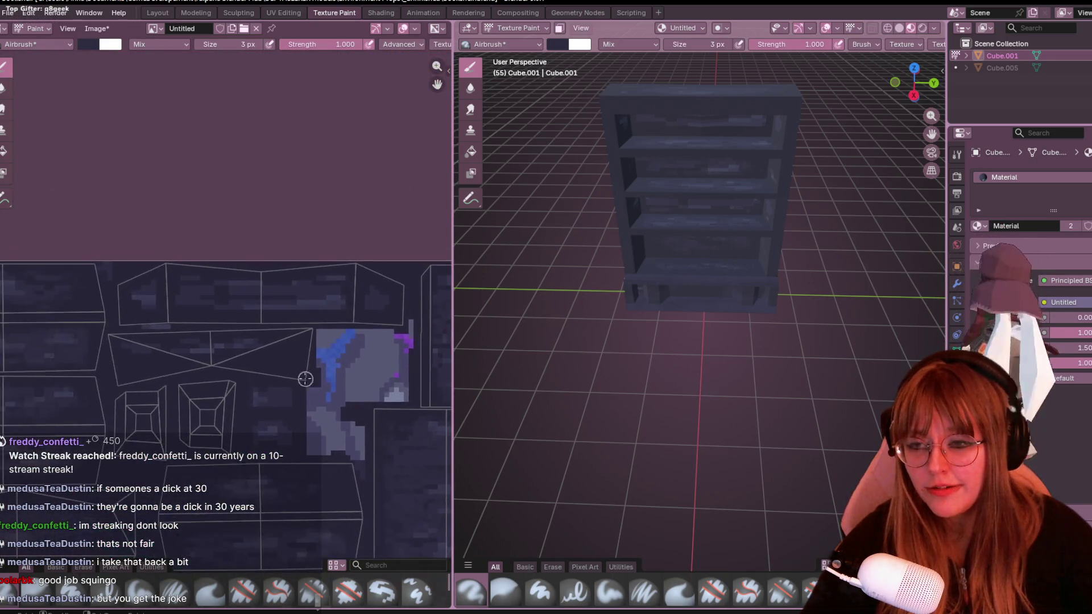
pyautogui.scroll(2, 218, 311)
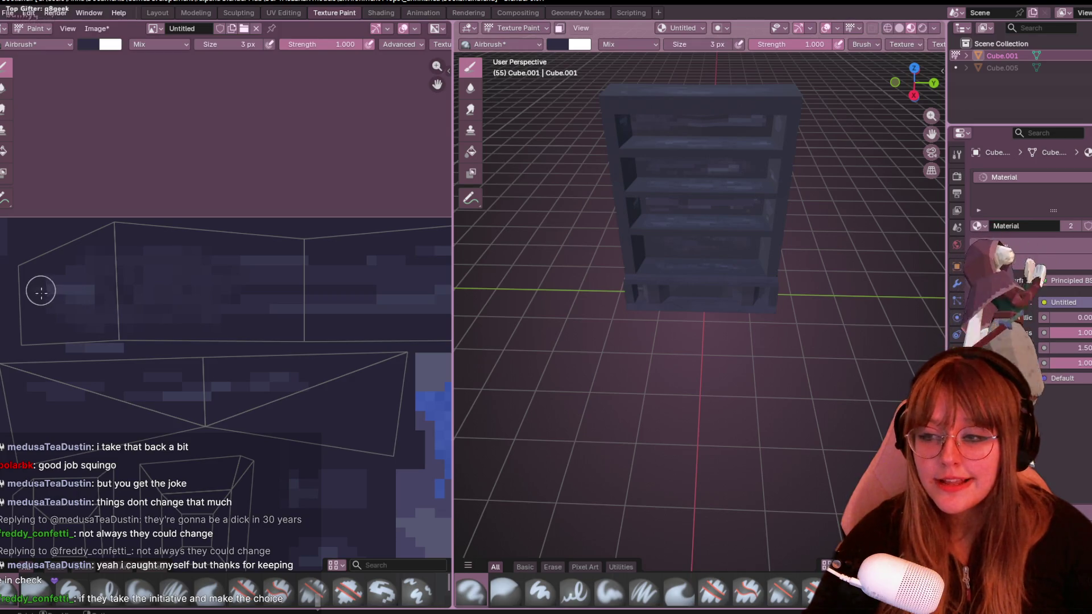
pyautogui.moveTo(251, 298); pyautogui.dragTo(49, 312, button='middle')
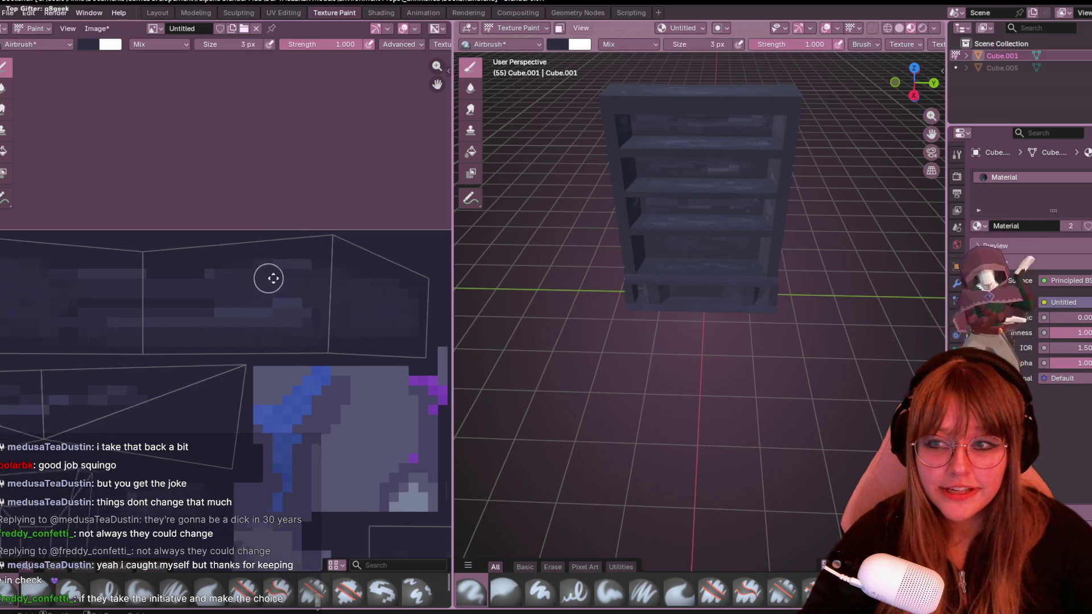
pyautogui.moveTo(271, 278); pyautogui.dragTo(339, 261, button='middle')
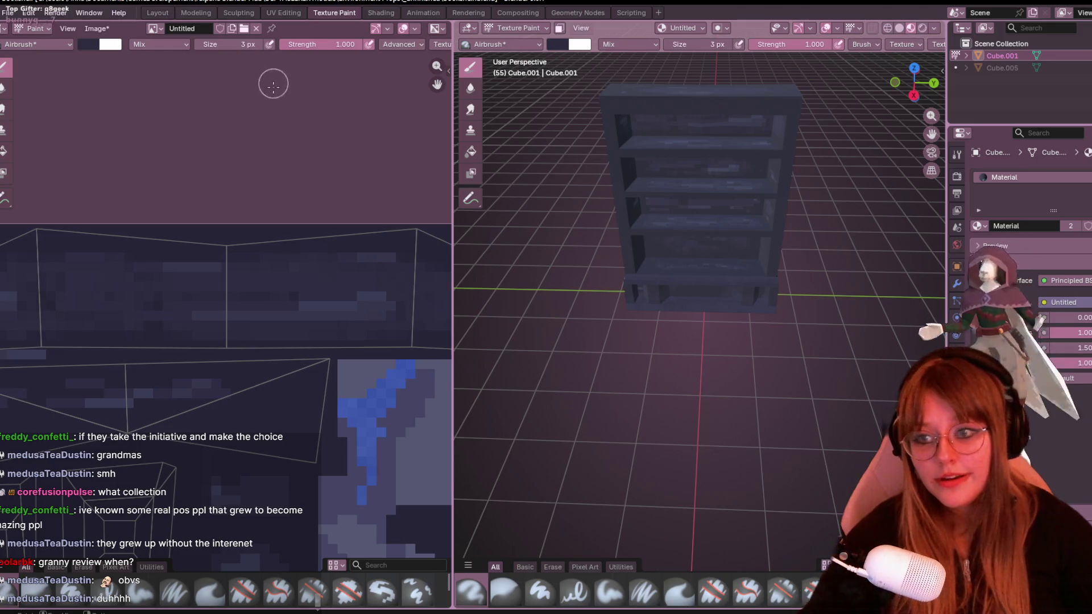
pyautogui.scroll(1, 311, 321)
pyautogui.moveTo(335, 280); pyautogui.dragTo(366, 229, button='middle')
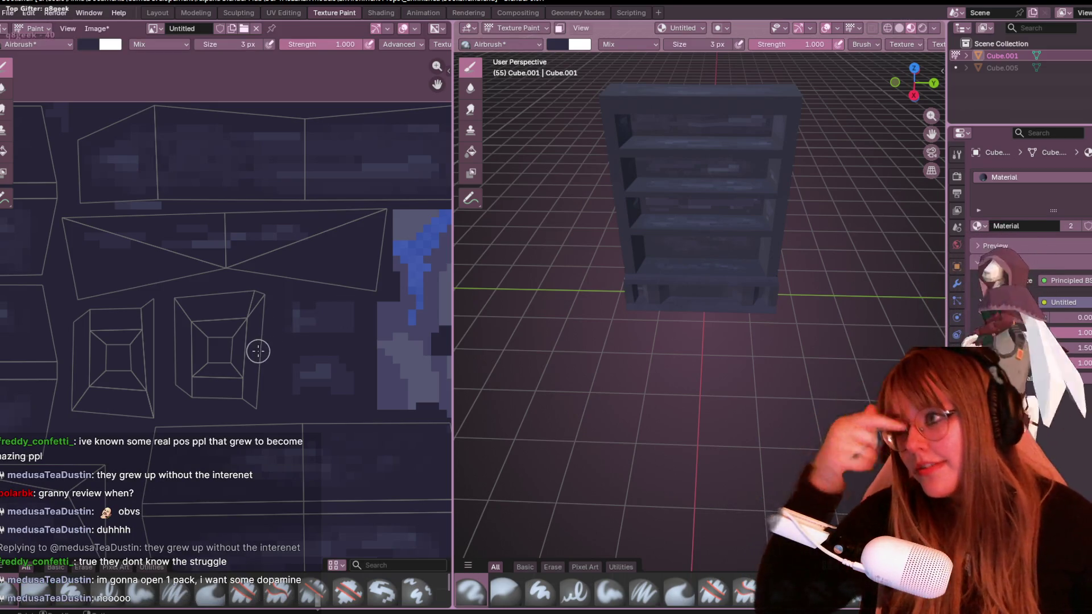
pyautogui.scroll(1, 275, 264)
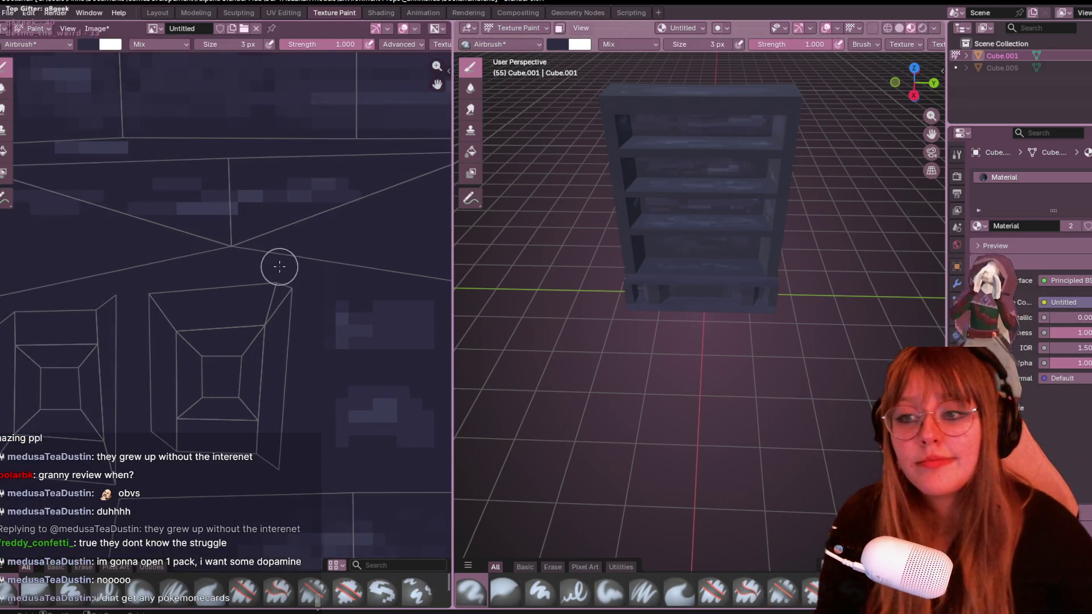
pyautogui.scroll(1, 232, 202)
pyautogui.scroll(1, 288, 224)
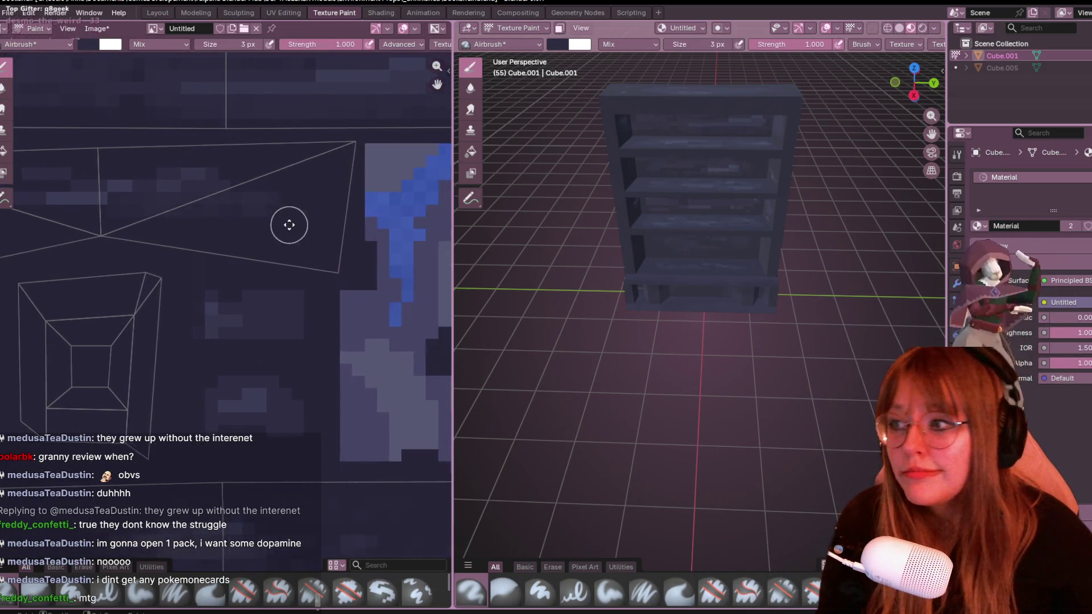
pyautogui.scroll(-1, 307, 236)
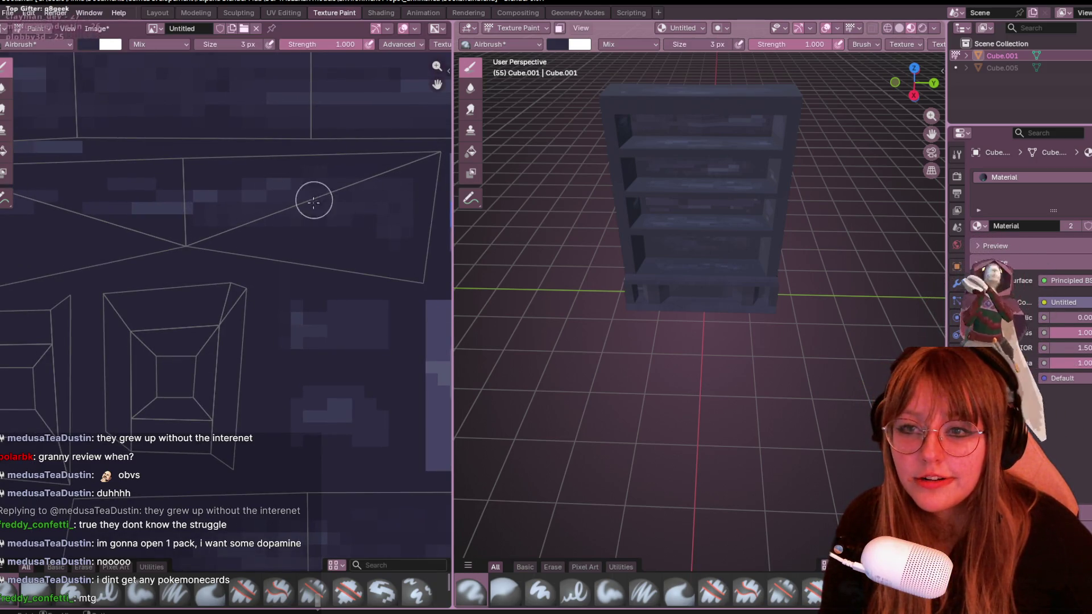
pyautogui.scroll(-1, 427, 214)
pyautogui.scroll(1, 256, 207)
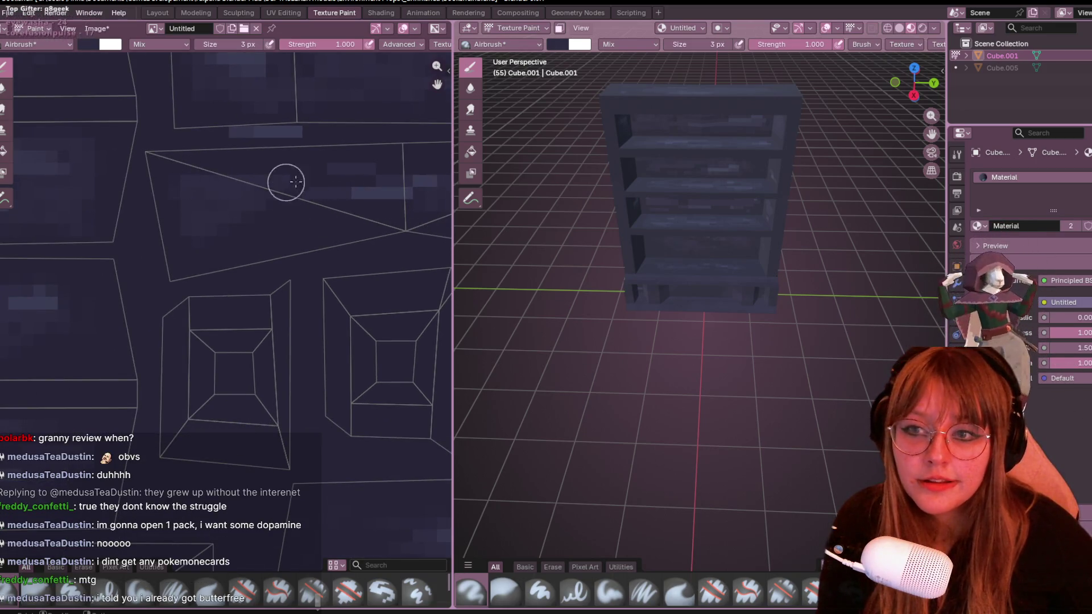
pyautogui.moveTo(357, 187); pyautogui.dragTo(248, 187, button='middle')
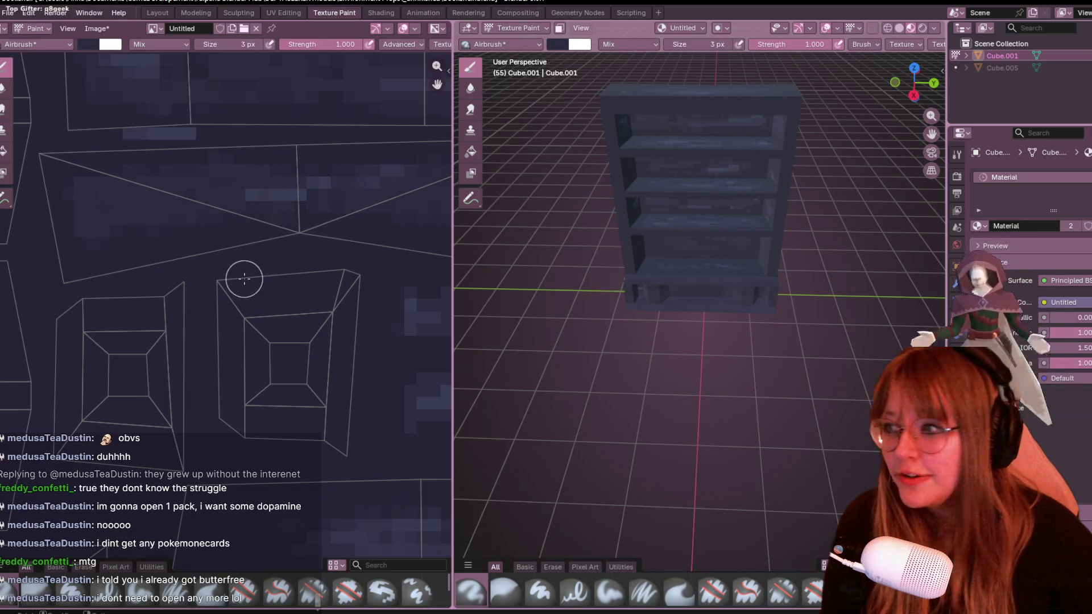
pyautogui.scroll(-1, 244, 277)
pyautogui.scroll(-1, 244, 279)
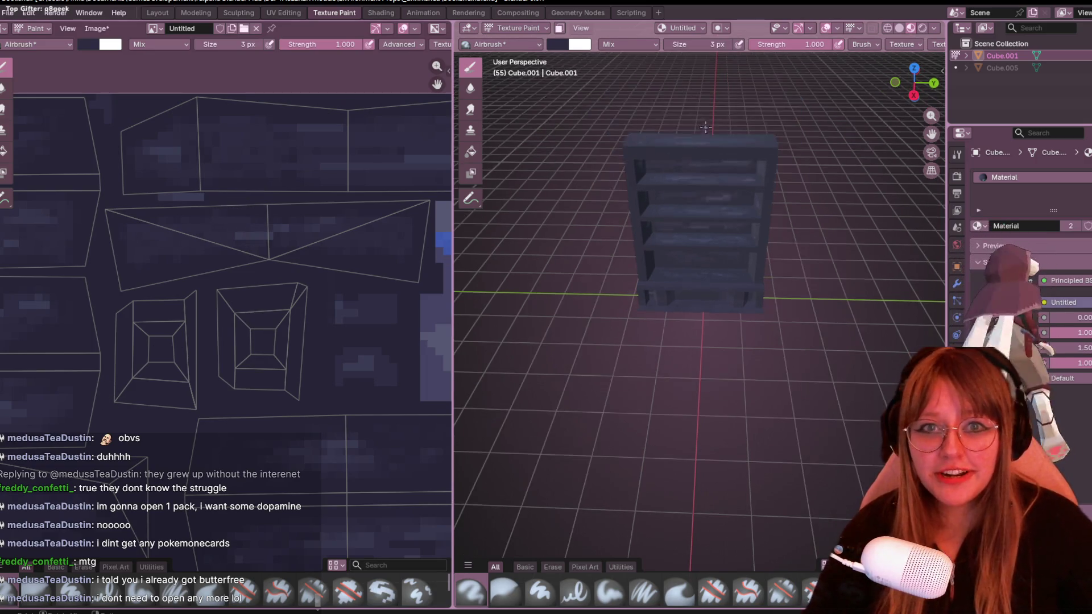
pyautogui.scroll(4, 646, 203)
pyautogui.moveTo(734, 203); pyautogui.dragTo(712, 112, button='middle')
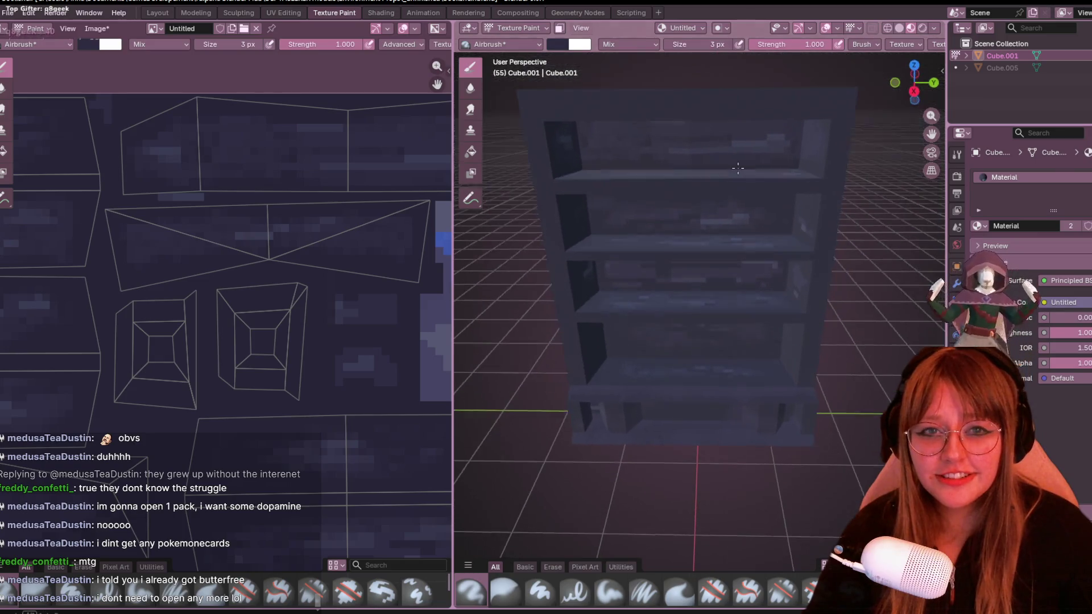
pyautogui.moveTo(346, 247); pyautogui.dragTo(319, 204, button='middle')
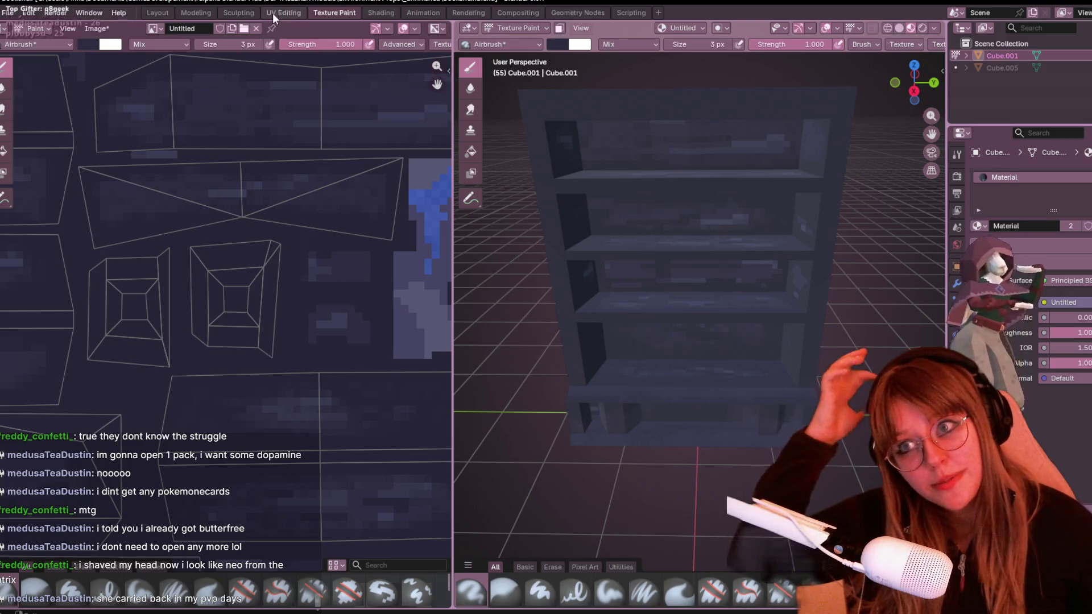
# Switch to the UV Editing workspace with the bookshelf mesh in edit mode.
pyautogui.click(284, 13)
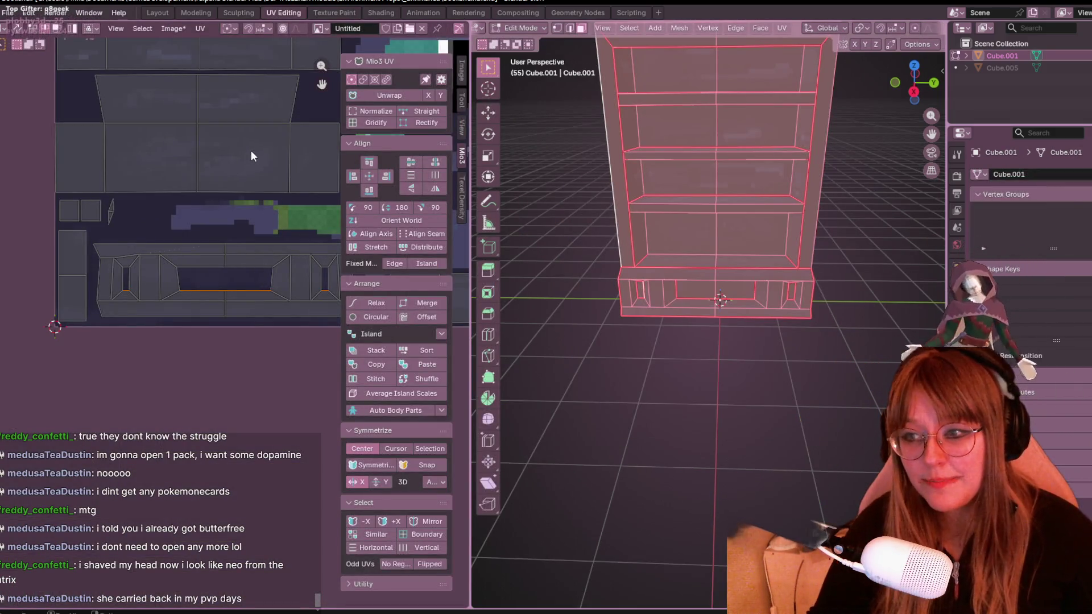
pyautogui.scroll(4, 250, 151)
pyautogui.scroll(-3, 146, 327)
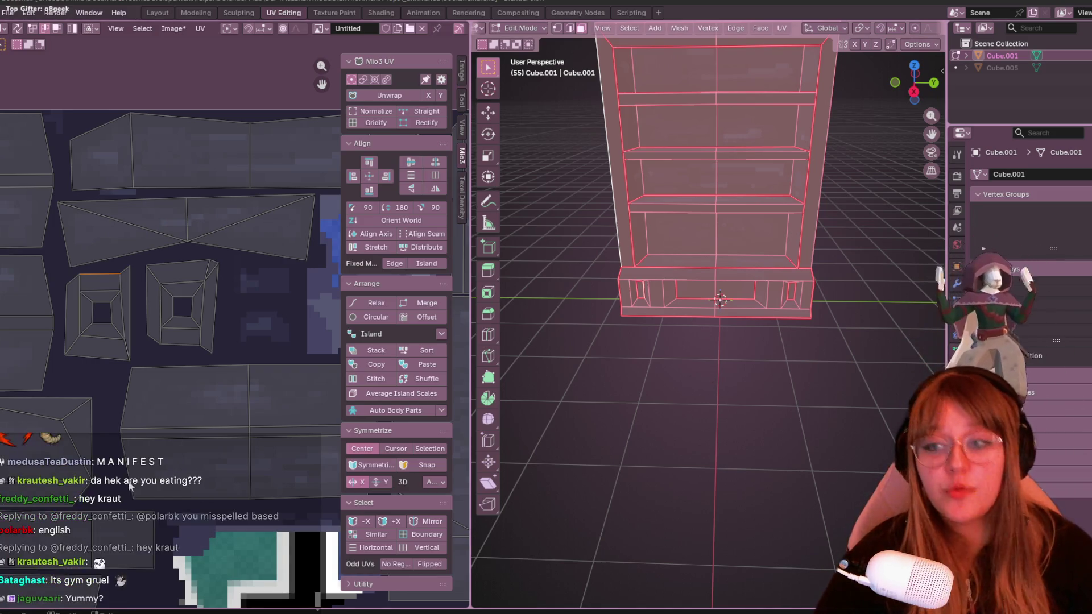
pyautogui.moveTo(190, 306); pyautogui.dragTo(234, 256, button='middle')
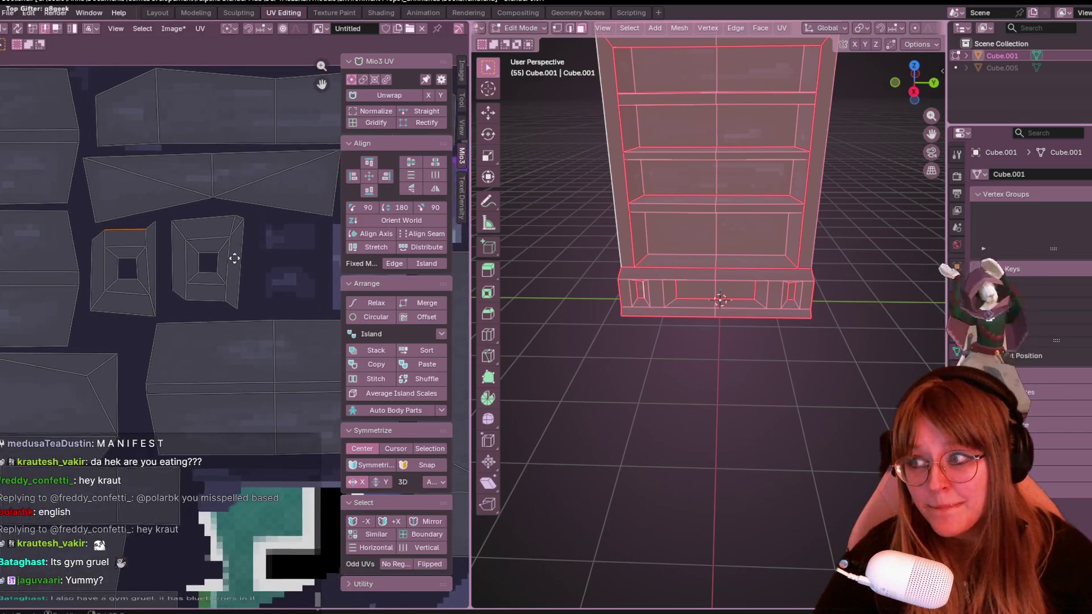
pyautogui.click(198, 219)
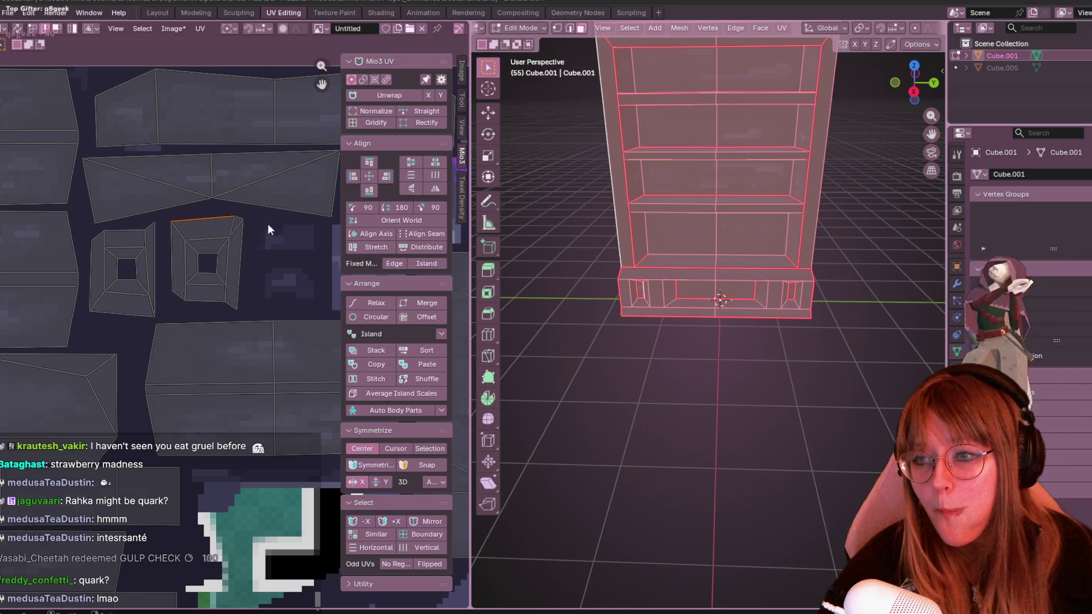
pyautogui.moveTo(268, 224); pyautogui.dragTo(273, 194, button='middle')
pyautogui.press('s')
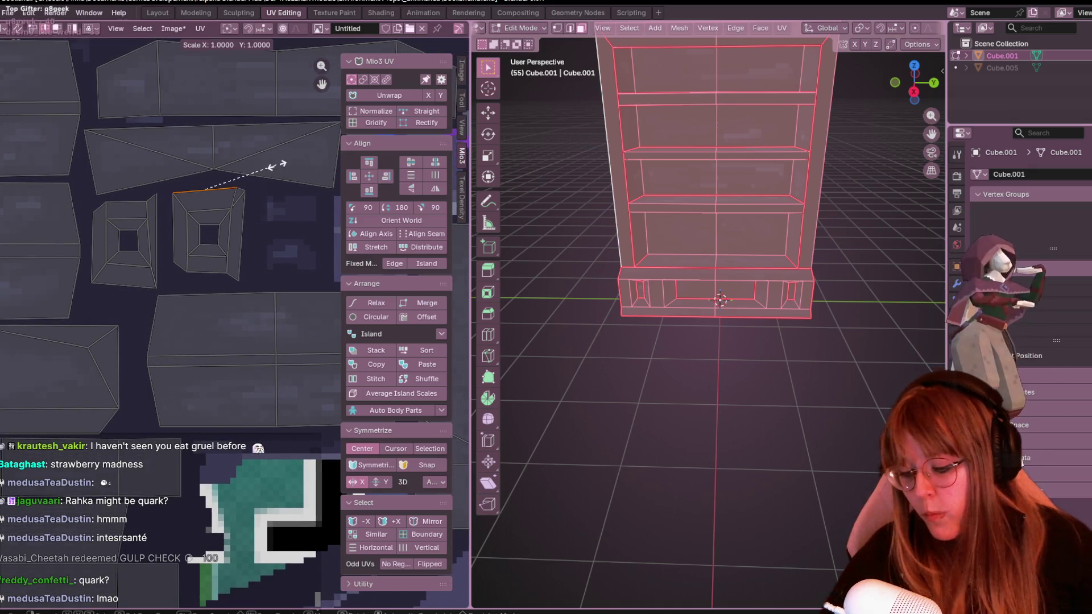
pyautogui.press('Escape')
pyautogui.moveTo(631, 256)
pyautogui.mouseDown(button='middle')
pyautogui.moveTo(612, 258)
pyautogui.moveTo(771, 240)
pyautogui.mouseUp(button='middle')
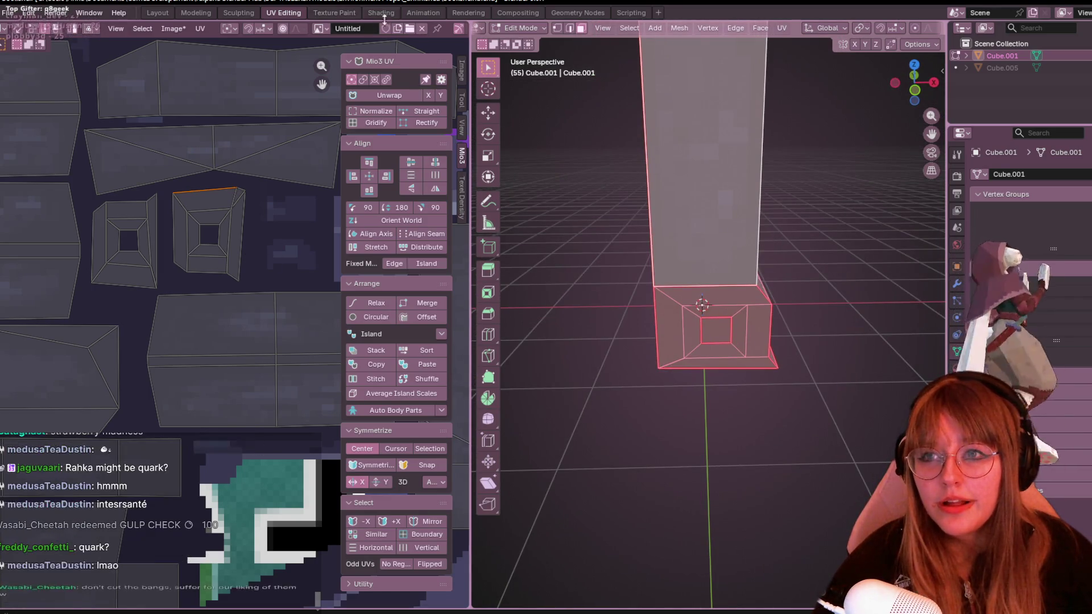
pyautogui.click(334, 12)
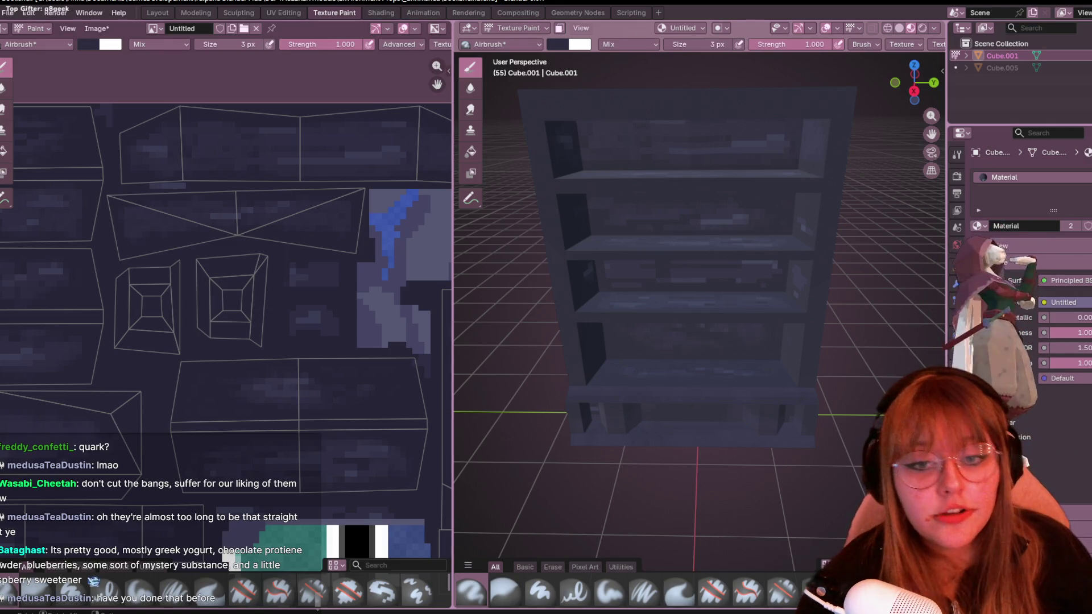
pyautogui.scroll(-3, 384, 423)
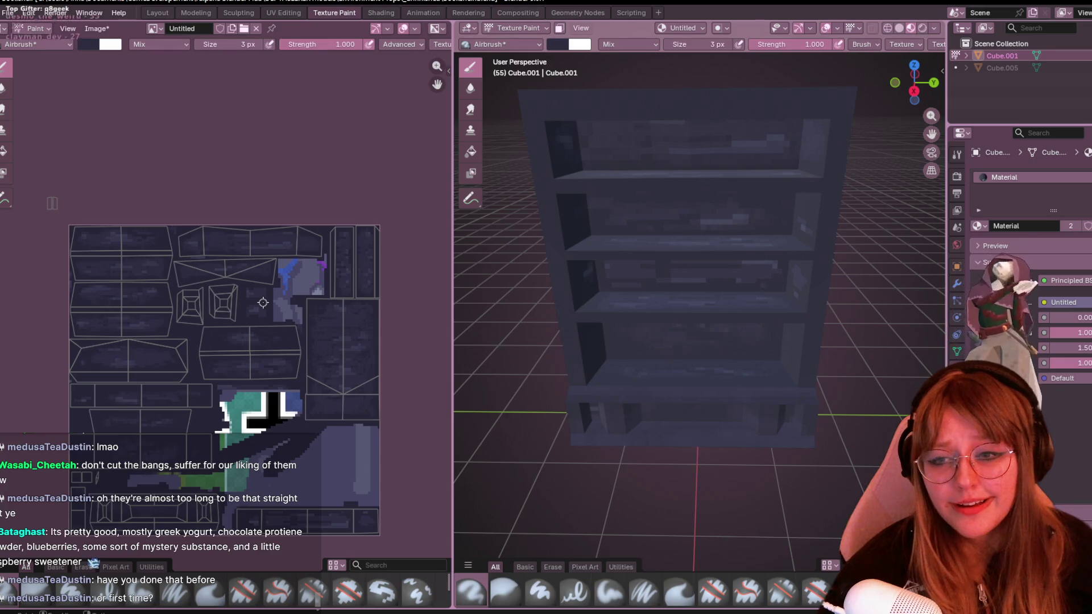
pyautogui.scroll(1, 297, 266)
pyautogui.scroll(1, 254, 269)
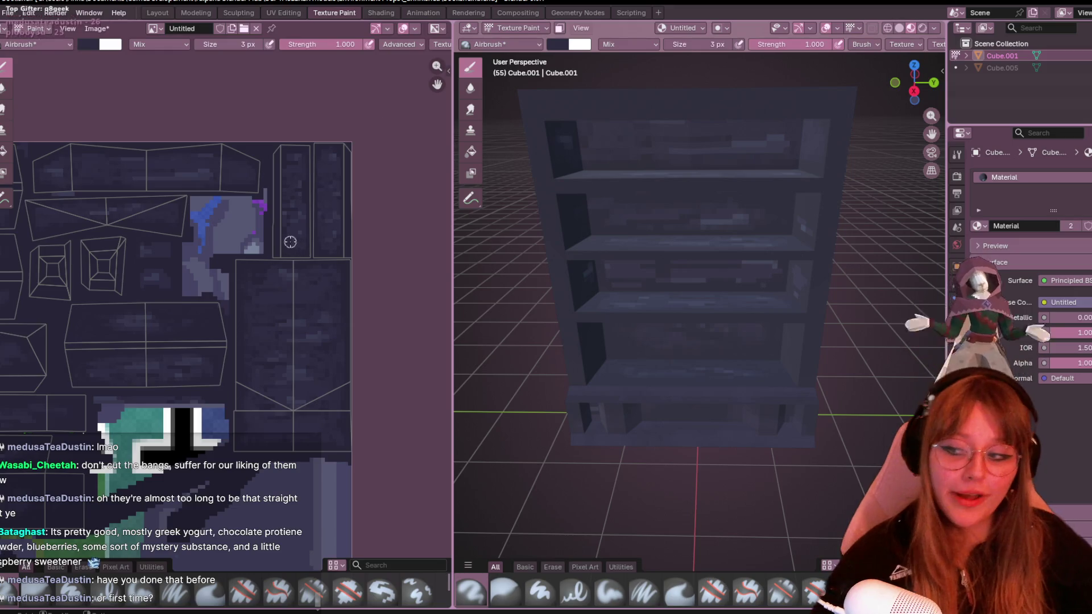
pyautogui.scroll(1, 290, 243)
pyautogui.scroll(1, 298, 251)
pyautogui.scroll(2, 239, 235)
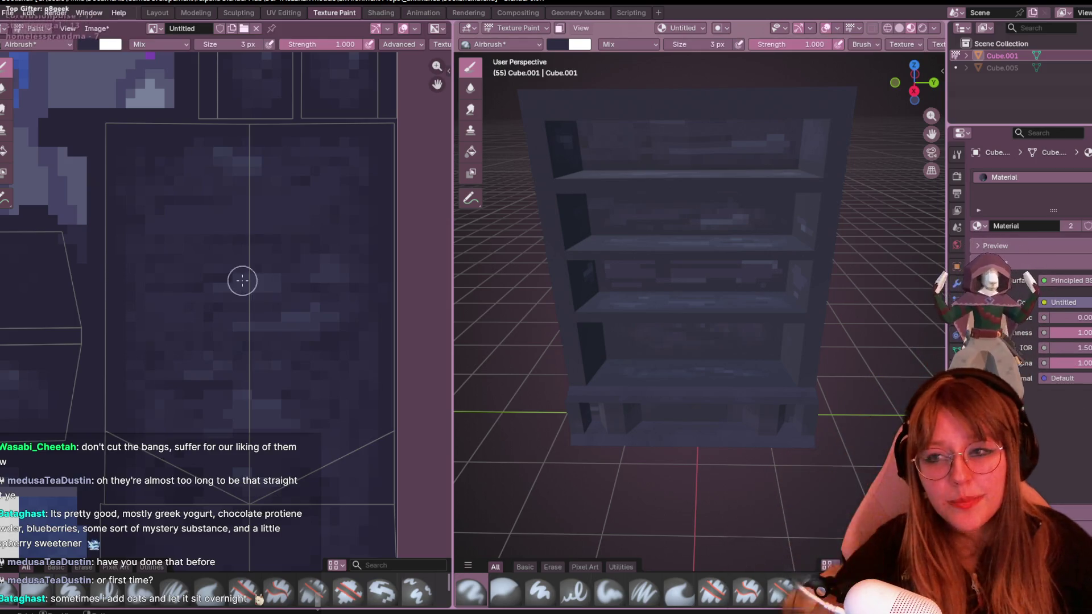
# Pan the texture image to bring other dark wood UV islands into view.
pyautogui.moveTo(403, 147)
pyautogui.mouseDown(button='middle')
pyautogui.moveTo(250, 298)
pyautogui.moveTo(402, 404)
pyautogui.mouseUp(button='middle')
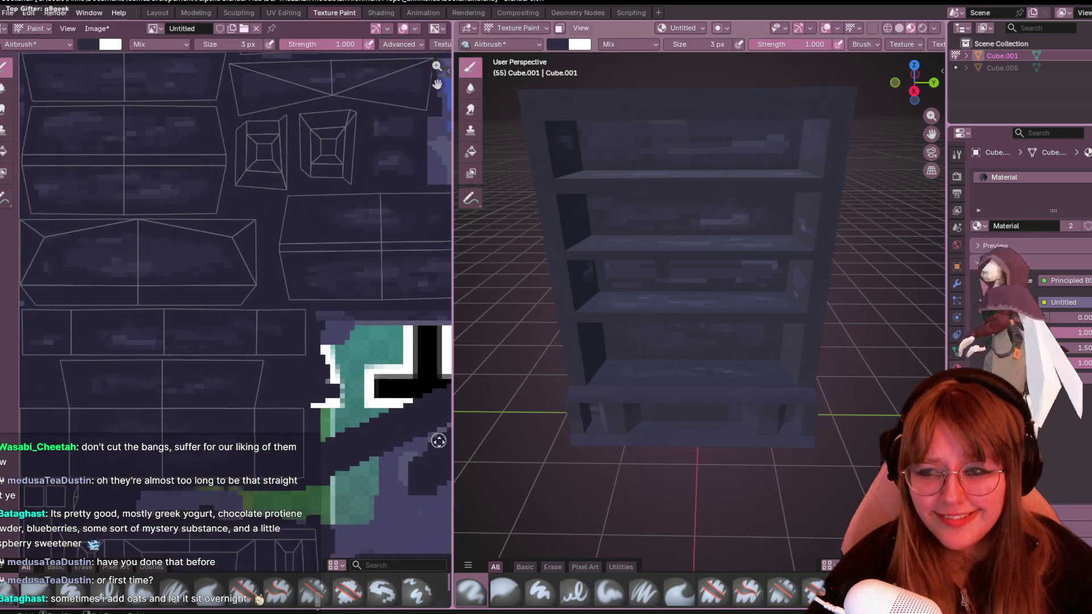
pyautogui.scroll(-1, 402, 403)
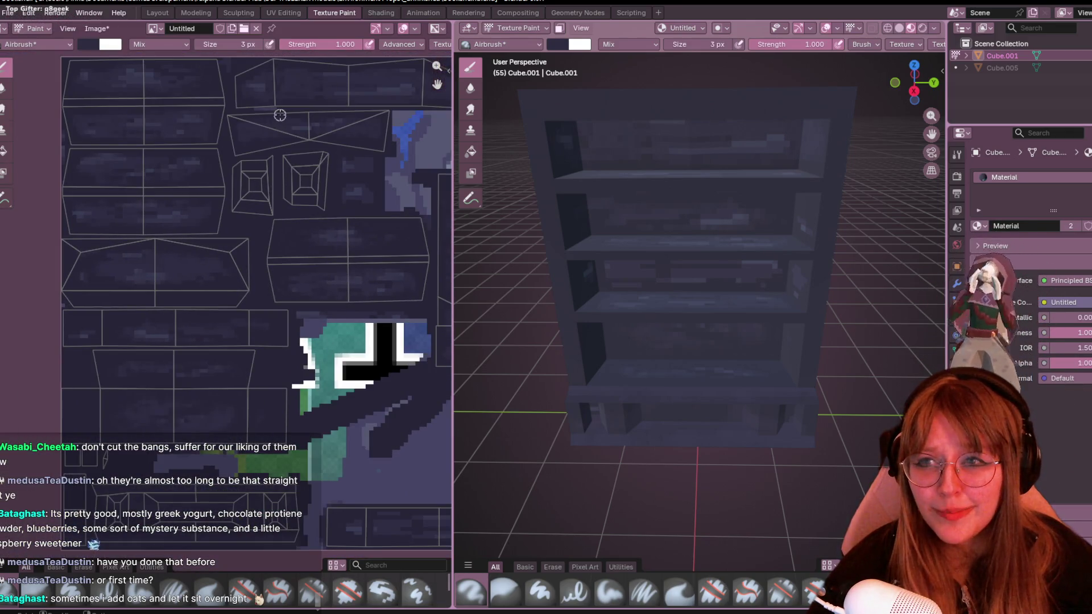
pyautogui.moveTo(282, 370); pyautogui.dragTo(170, 256, button='middle')
pyautogui.scroll(2, 342, 432)
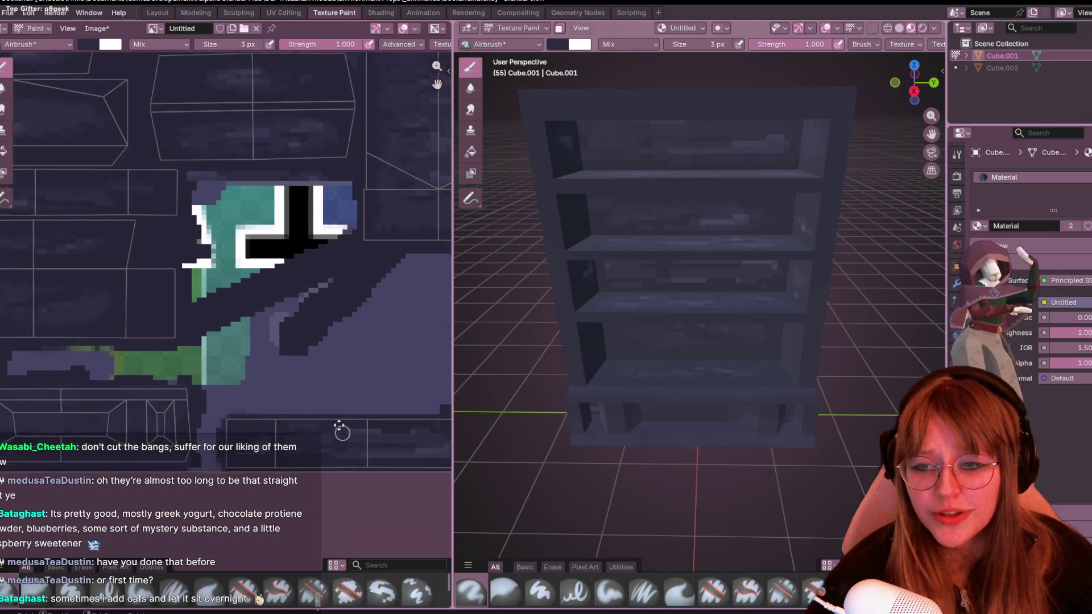
pyautogui.moveTo(342, 432); pyautogui.dragTo(301, 272, button='middle')
pyautogui.scroll(1, 313, 287)
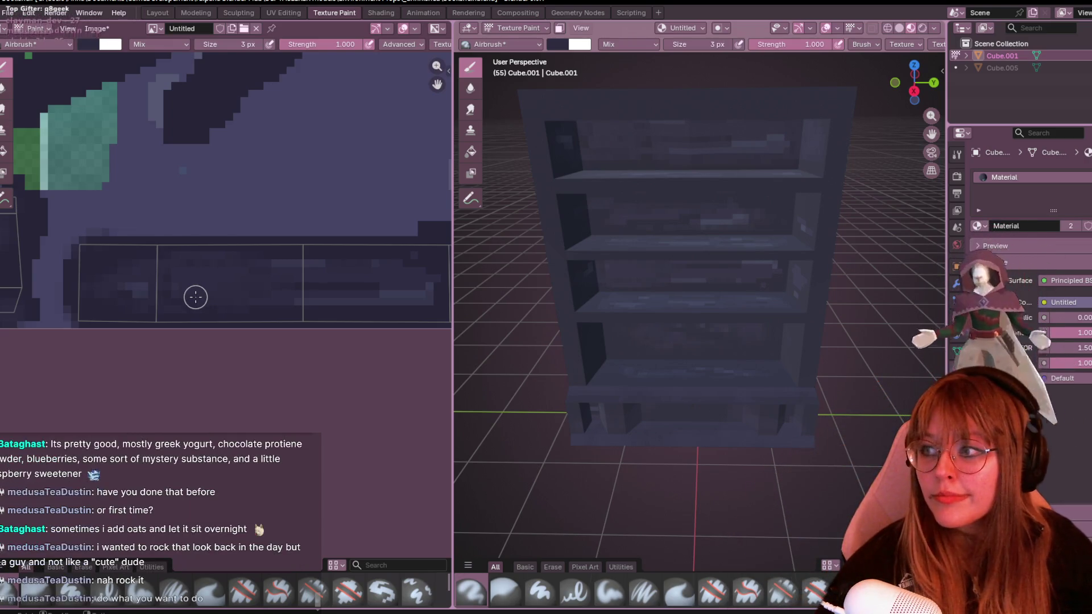
pyautogui.moveTo(319, 271)
pyautogui.mouseDown(button='middle')
pyautogui.moveTo(259, 236)
pyautogui.moveTo(251, 269)
pyautogui.mouseUp(button='middle')
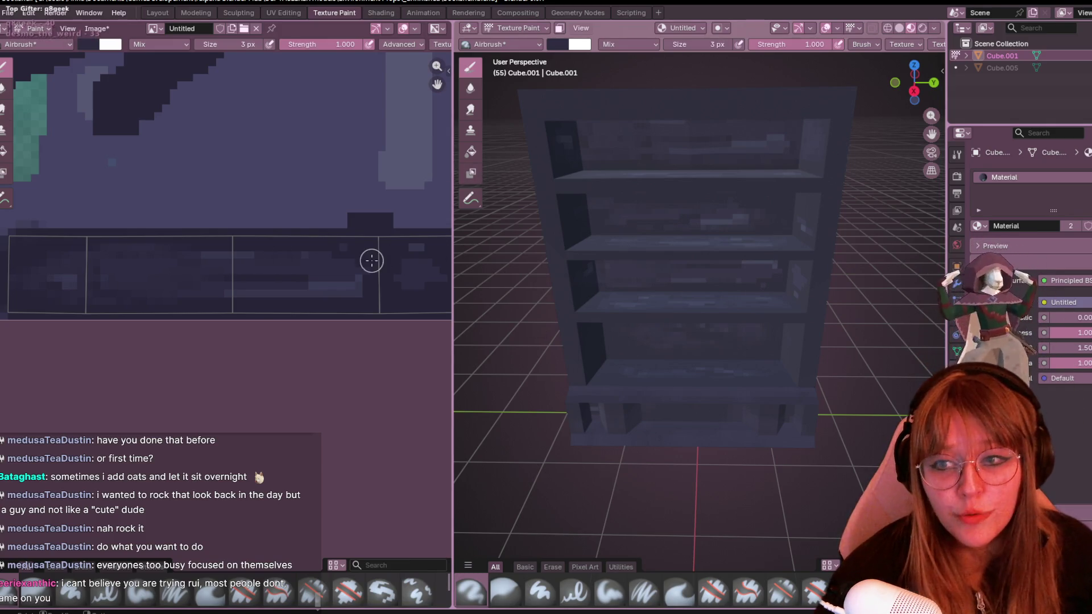
pyautogui.moveTo(371, 260); pyautogui.dragTo(339, 260, button='middle')
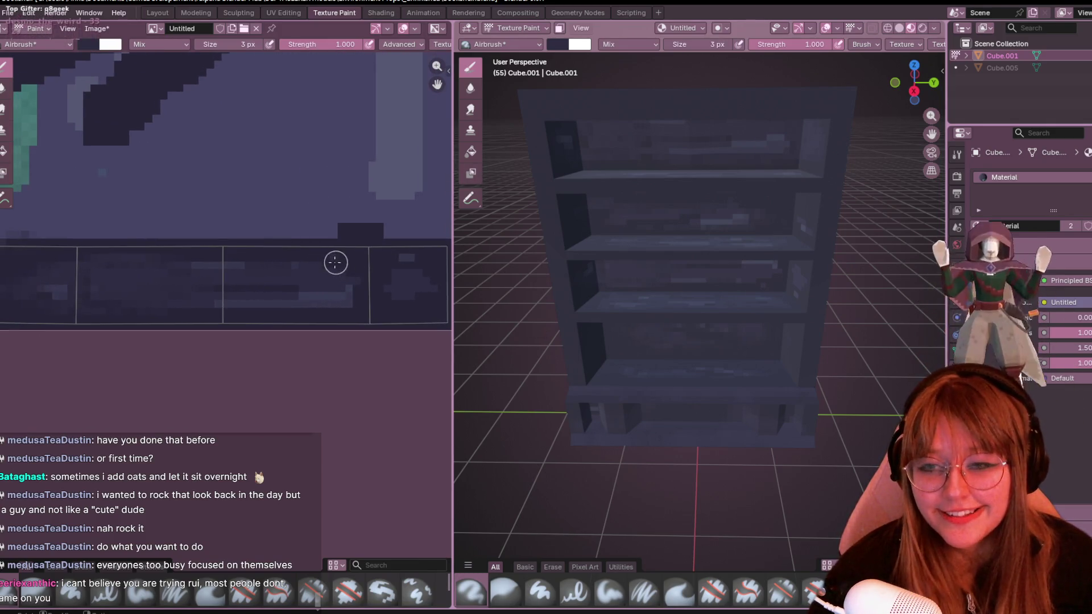
pyautogui.moveTo(384, 288); pyautogui.dragTo(317, 214, button='middle')
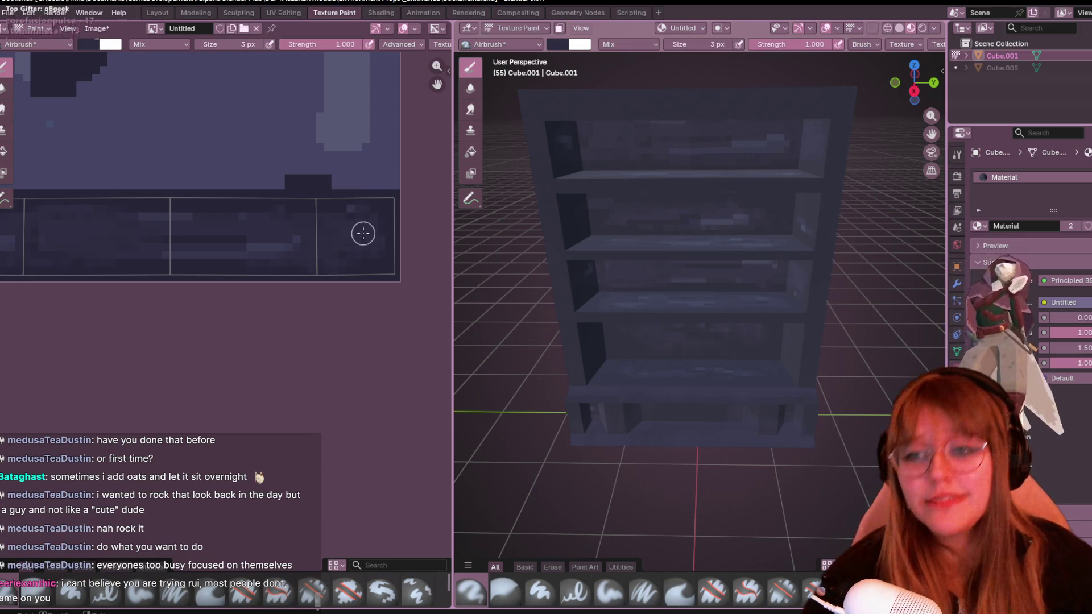
pyautogui.scroll(-1, 148, 180)
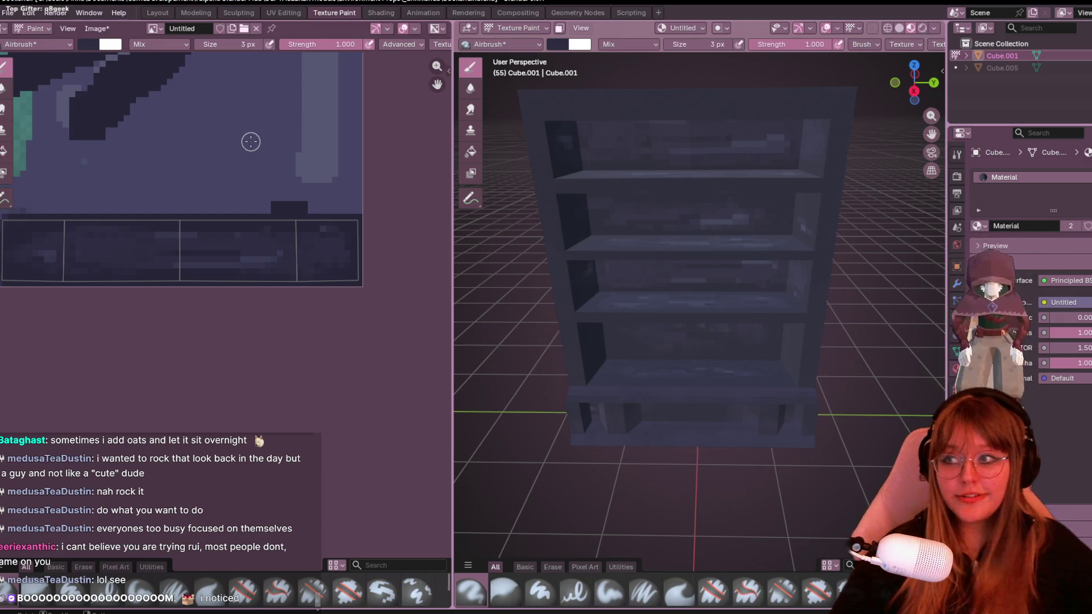
pyautogui.scroll(2, 282, 233)
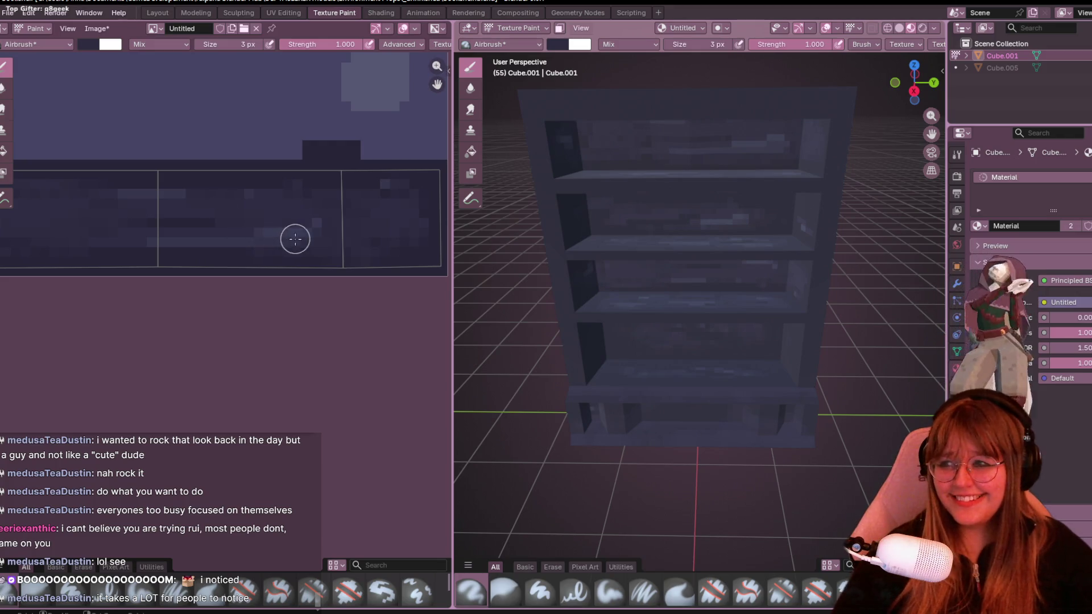
pyautogui.keyDown('shift'); pyautogui.scroll(1, 295, 239); pyautogui.keyUp('shift')
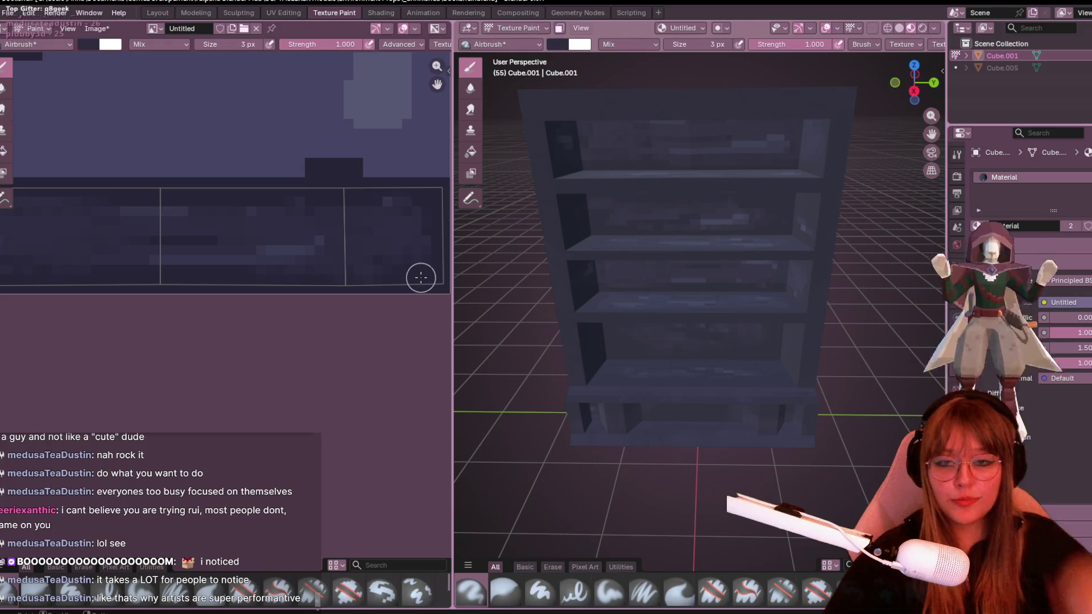
pyautogui.moveTo(366, 203); pyautogui.dragTo(323, 259, button='middle')
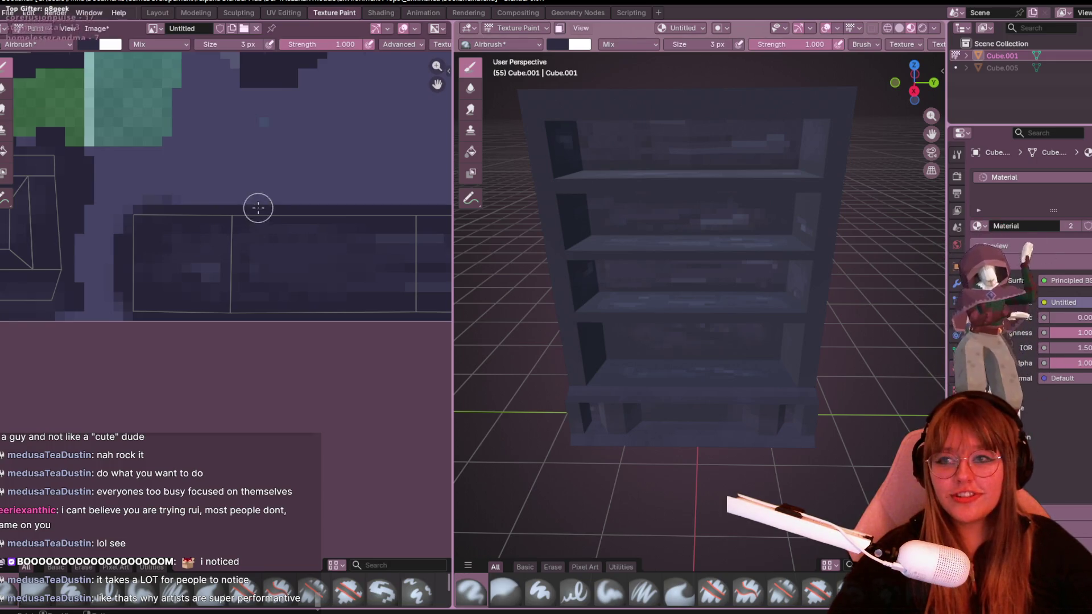
pyautogui.scroll(-3, 258, 207)
pyautogui.scroll(-2, 255, 148)
pyautogui.scroll(-2, 236, 144)
pyautogui.scroll(-2, 195, 286)
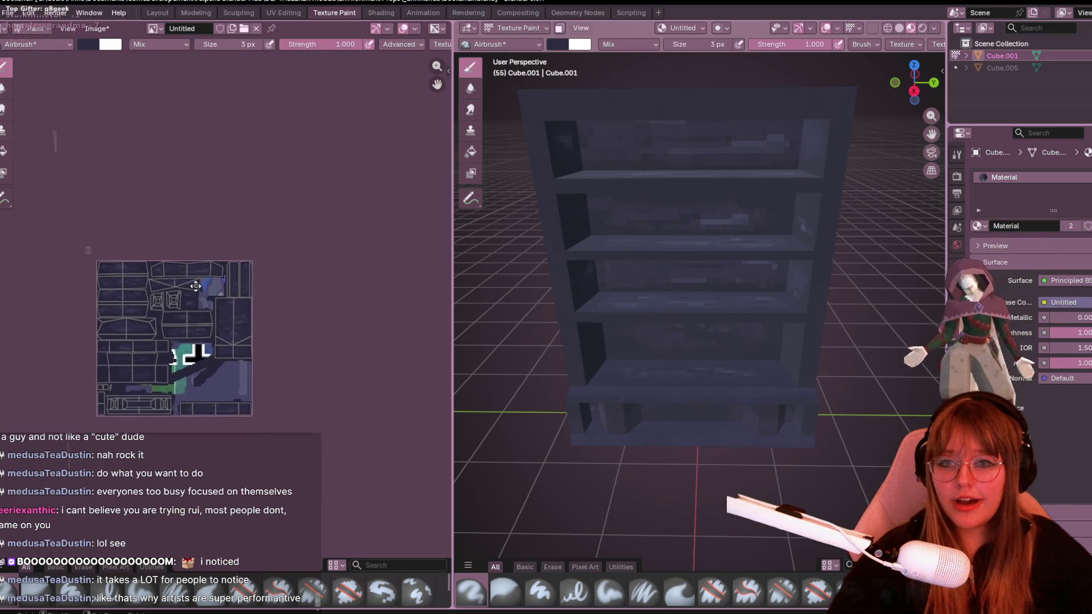
pyautogui.moveTo(195, 286); pyautogui.dragTo(203, 135, button='middle')
pyautogui.scroll(5, 647, 126)
pyautogui.moveTo(632, 136)
pyautogui.mouseDown(button='middle')
pyautogui.moveTo(647, 126)
pyautogui.moveTo(597, 196)
pyautogui.mouseUp(button='middle')
pyautogui.scroll(1, 336, 224)
pyautogui.scroll(3, 221, 216)
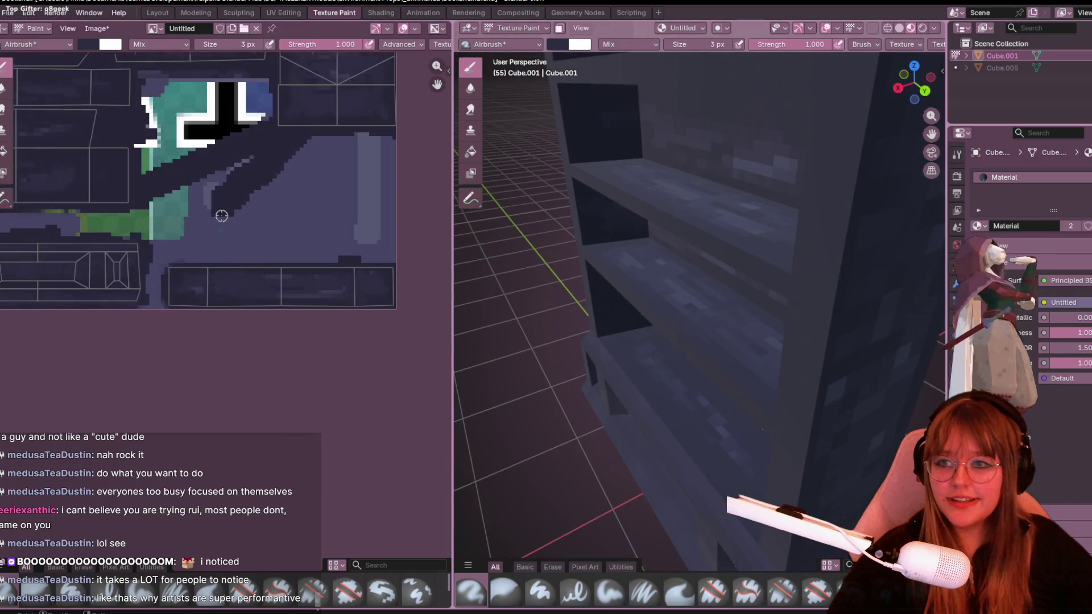
pyautogui.moveTo(221, 216); pyautogui.dragTo(259, 321, button='middle')
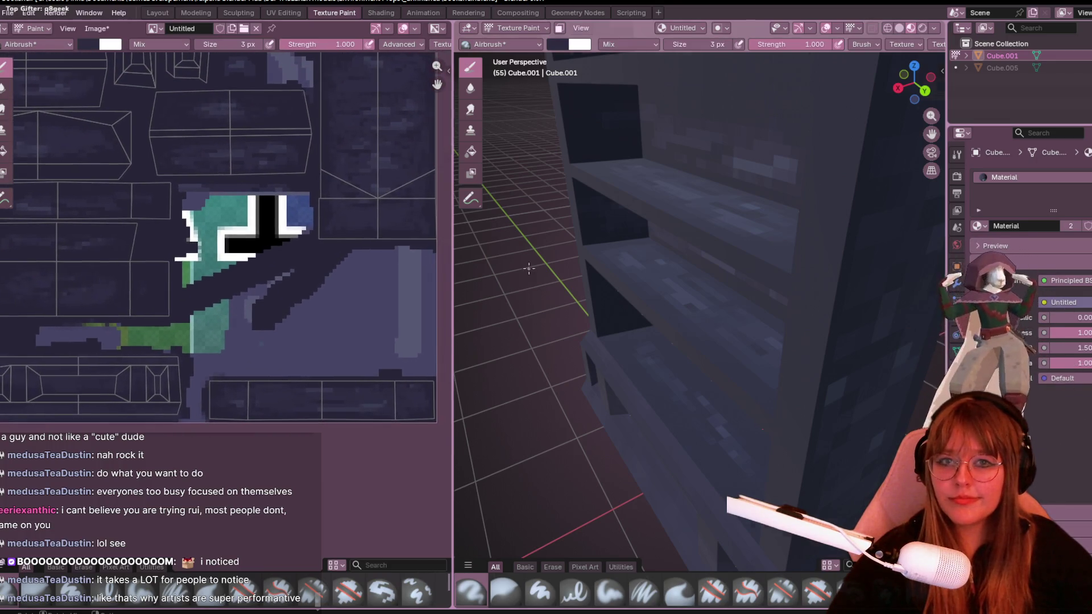
pyautogui.scroll(-4, 529, 268)
pyautogui.moveTo(529, 268); pyautogui.dragTo(678, 195, button='middle')
pyautogui.scroll(4, 678, 195)
pyautogui.scroll(1, 696, 253)
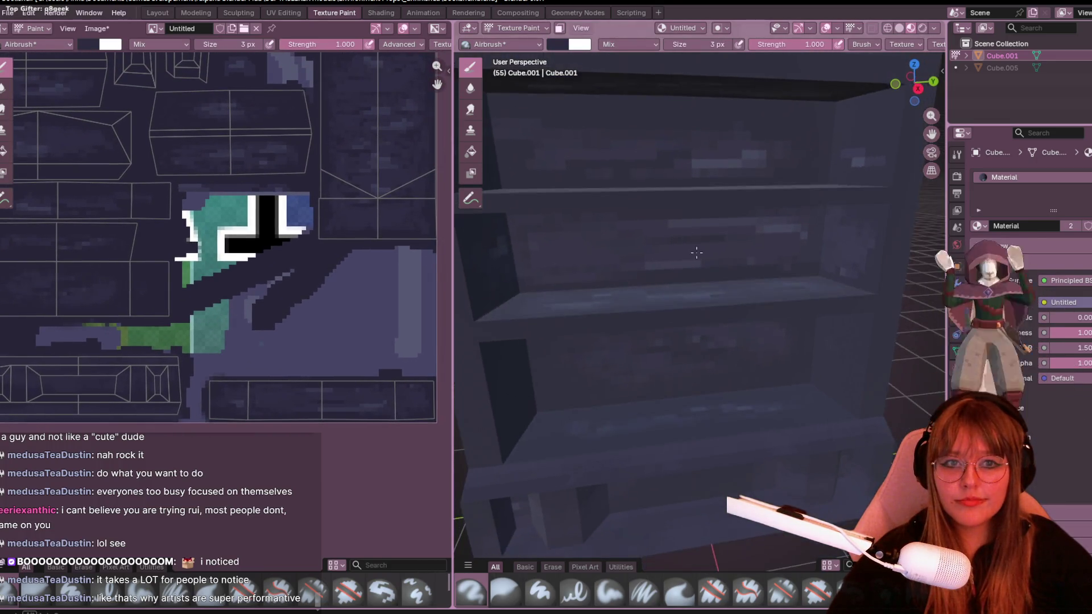
pyautogui.moveTo(697, 252); pyautogui.dragTo(674, 273, button='middle')
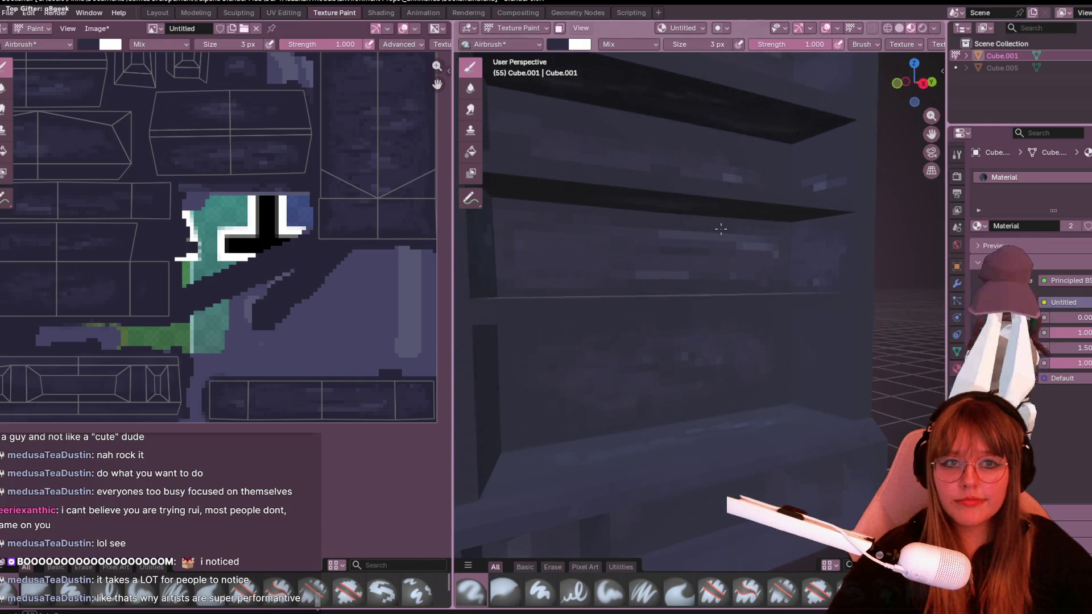
pyautogui.moveTo(252, 275); pyautogui.dragTo(391, 331, button='middle')
pyautogui.scroll(3, 262, 299)
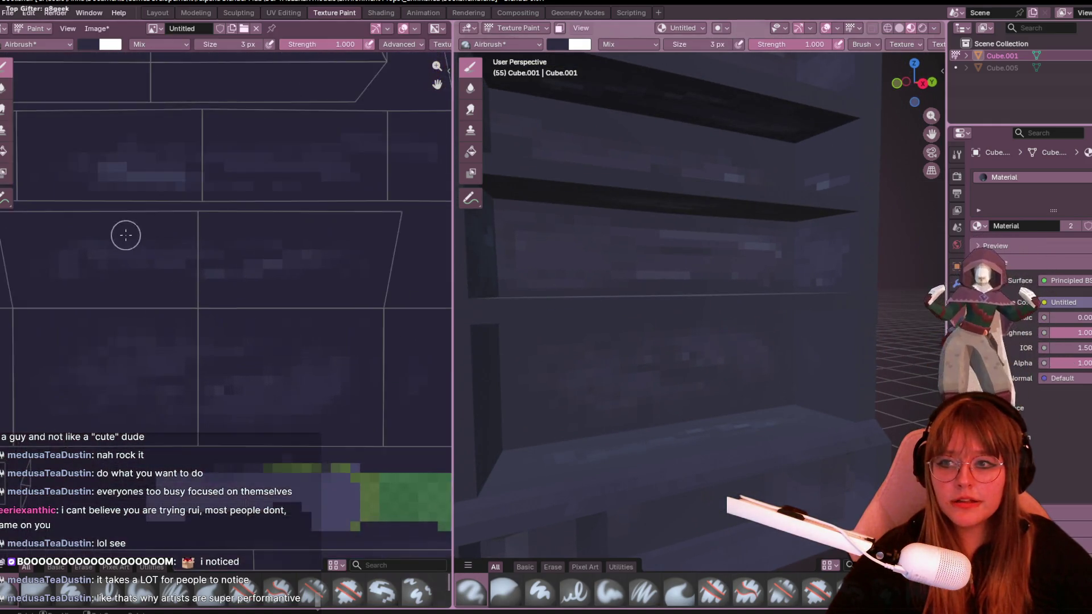
pyautogui.scroll(-4, 192, 267)
pyautogui.scroll(-2, 192, 267)
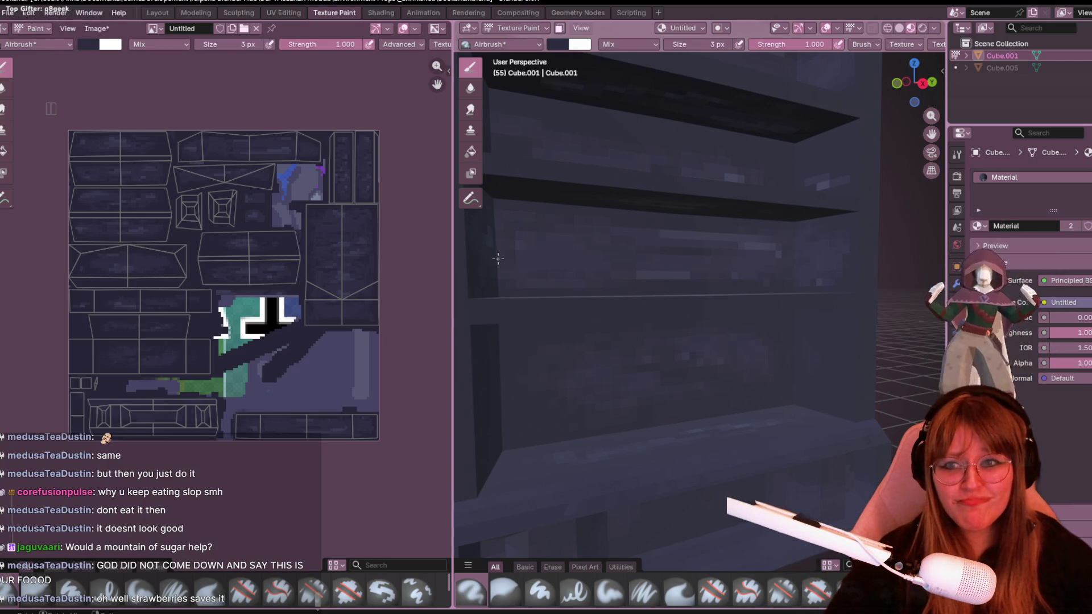
pyautogui.moveTo(330, 249); pyautogui.dragTo(353, 234, button='middle')
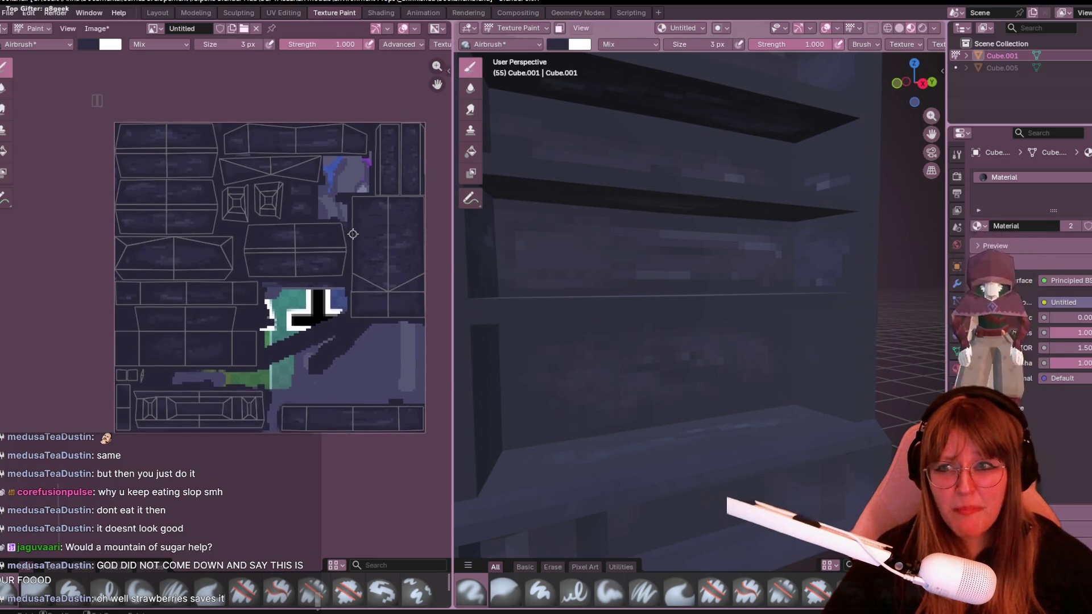
pyautogui.scroll(1, 322, 243)
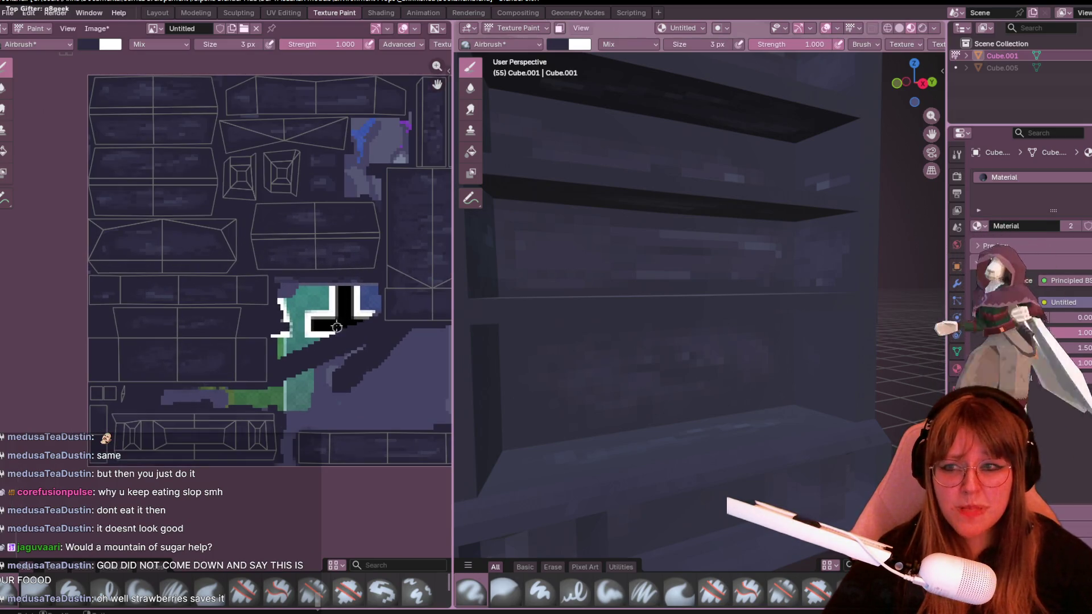
pyautogui.scroll(1, 271, 301)
pyautogui.moveTo(218, 299); pyautogui.dragTo(220, 254, button='middle')
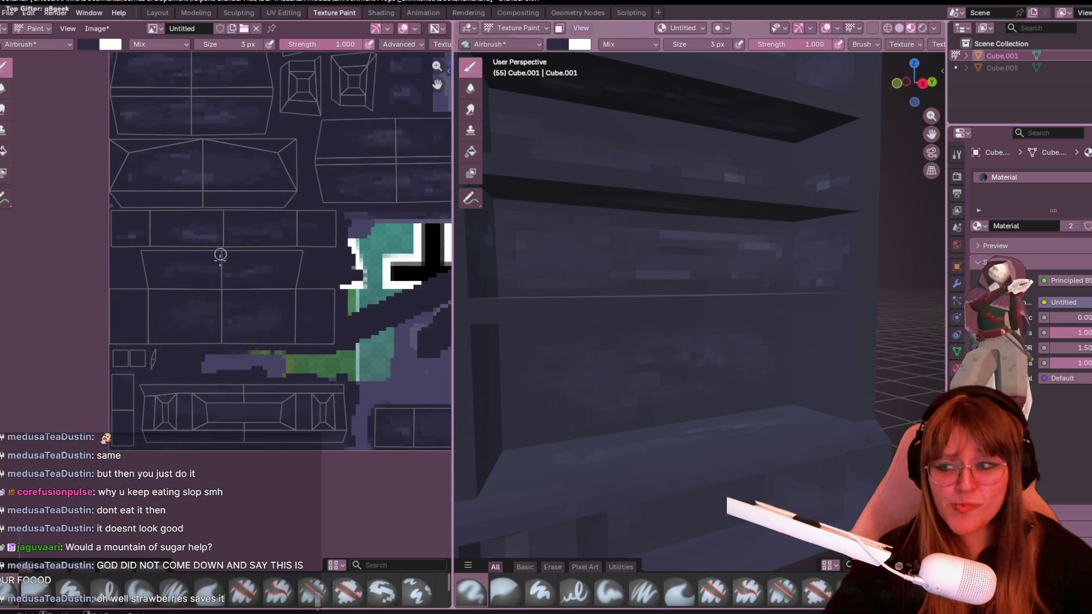
pyautogui.scroll(3, 201, 270)
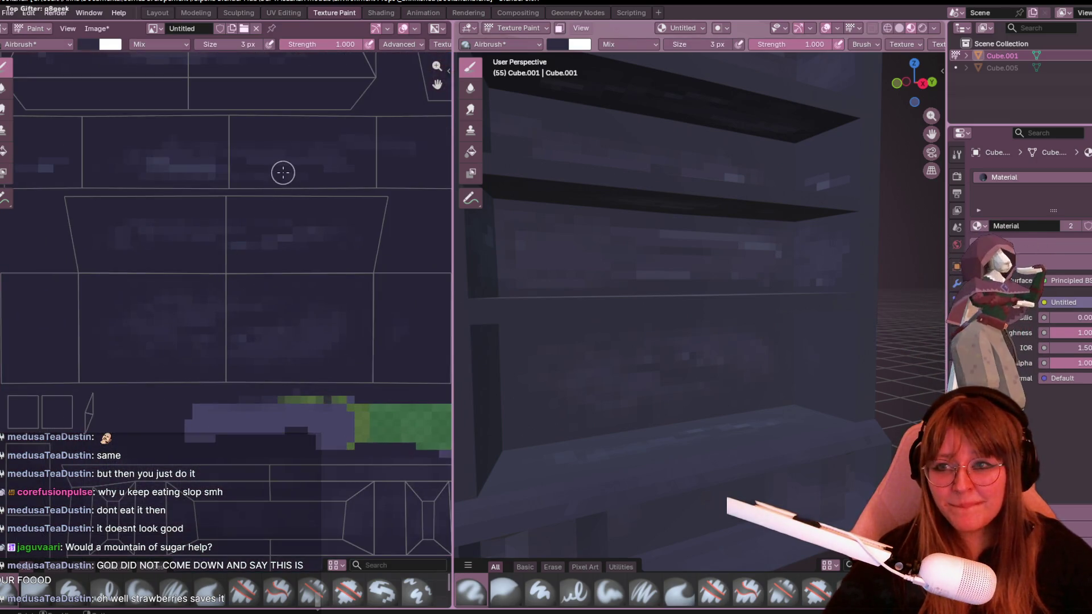
pyautogui.moveTo(282, 172); pyautogui.dragTo(251, 209, button='middle')
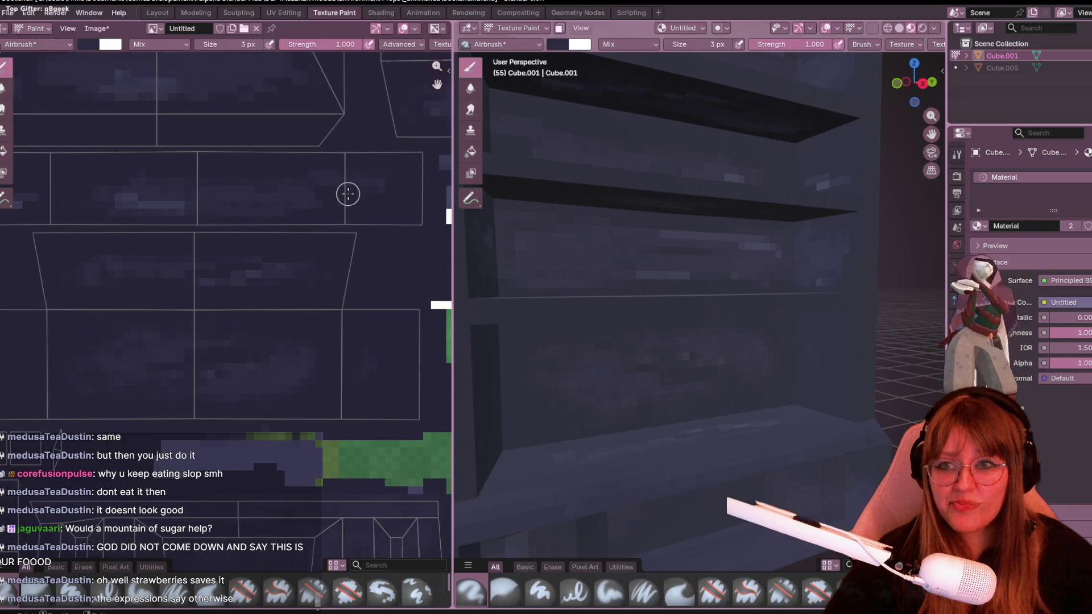
pyautogui.moveTo(361, 191); pyautogui.dragTo(319, 328, button='middle')
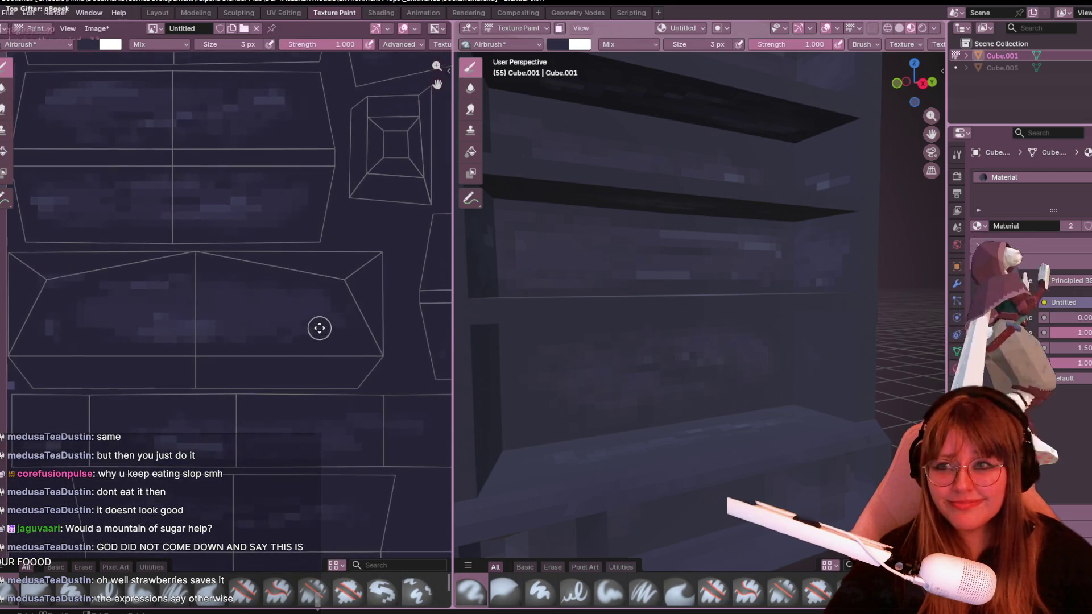
pyautogui.scroll(-3, 319, 329)
pyautogui.scroll(1, 317, 313)
pyautogui.moveTo(317, 313); pyautogui.dragTo(311, 302, button='middle')
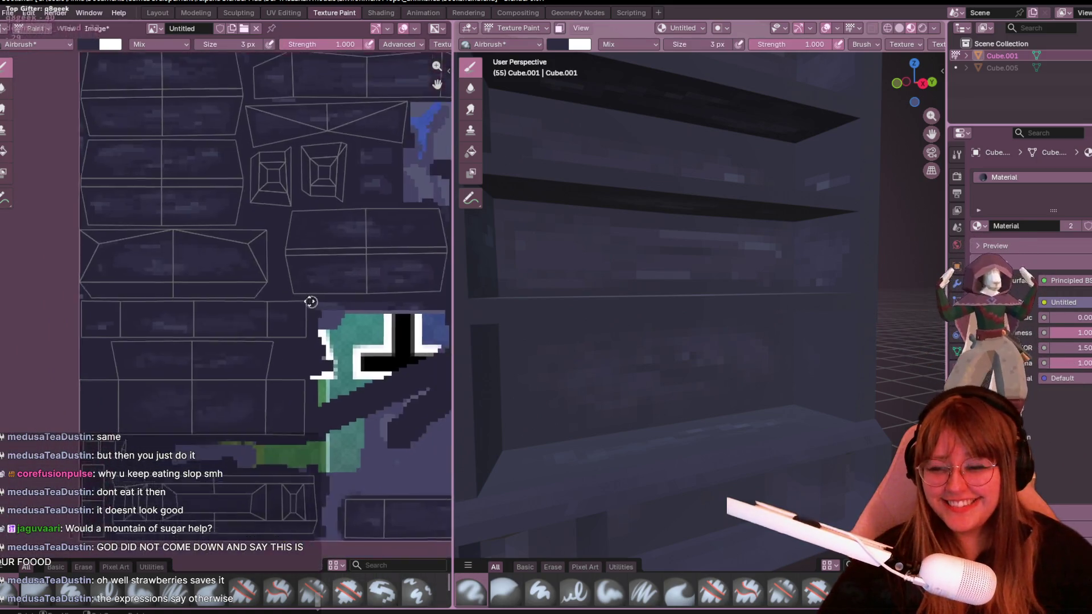
pyautogui.scroll(-1, 312, 302)
pyautogui.scroll(-1, 274, 342)
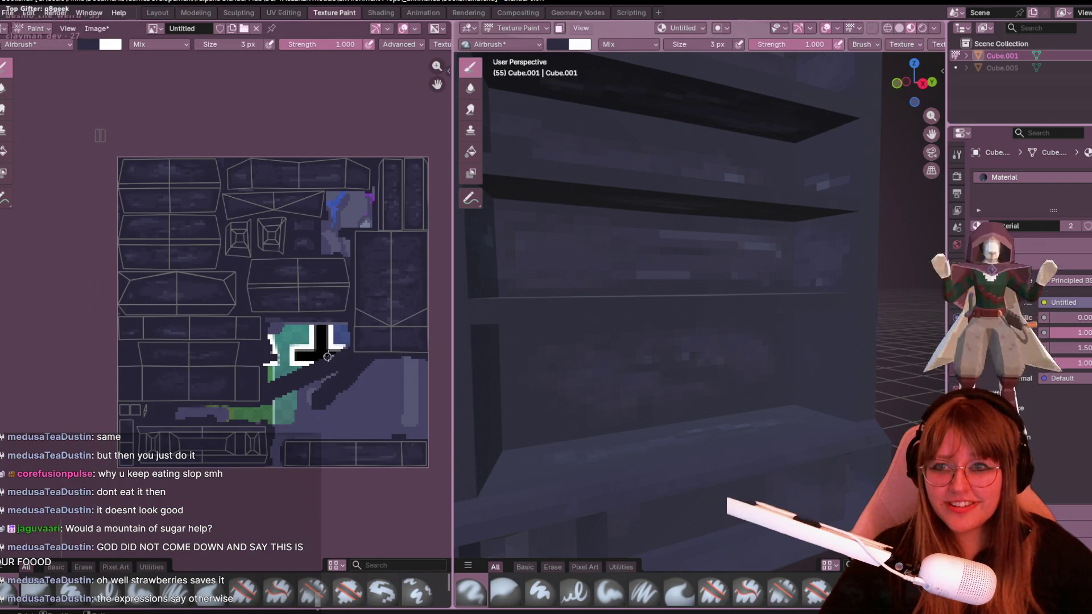
pyautogui.scroll(-5, 742, 352)
pyautogui.moveTo(725, 290)
pyautogui.mouseDown(button='middle')
pyautogui.moveTo(742, 352)
pyautogui.moveTo(523, 288)
pyautogui.mouseUp(button='middle')
pyautogui.scroll(4, 742, 352)
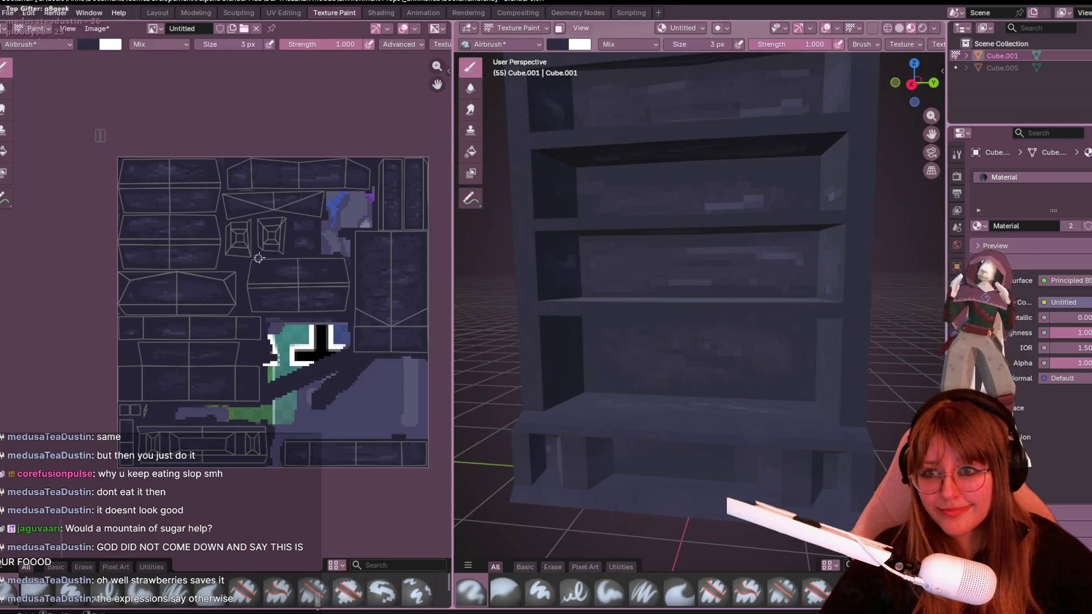
pyautogui.scroll(1, 339, 226)
pyautogui.moveTo(396, 201); pyautogui.dragTo(256, 325, button='middle')
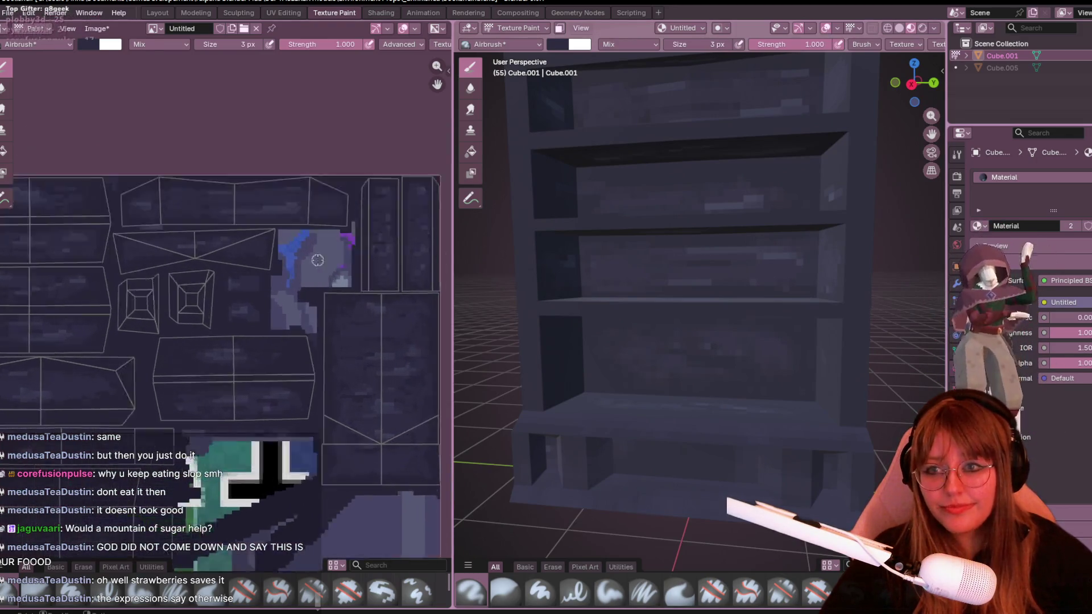
pyautogui.scroll(2, 219, 320)
pyautogui.scroll(2, 218, 320)
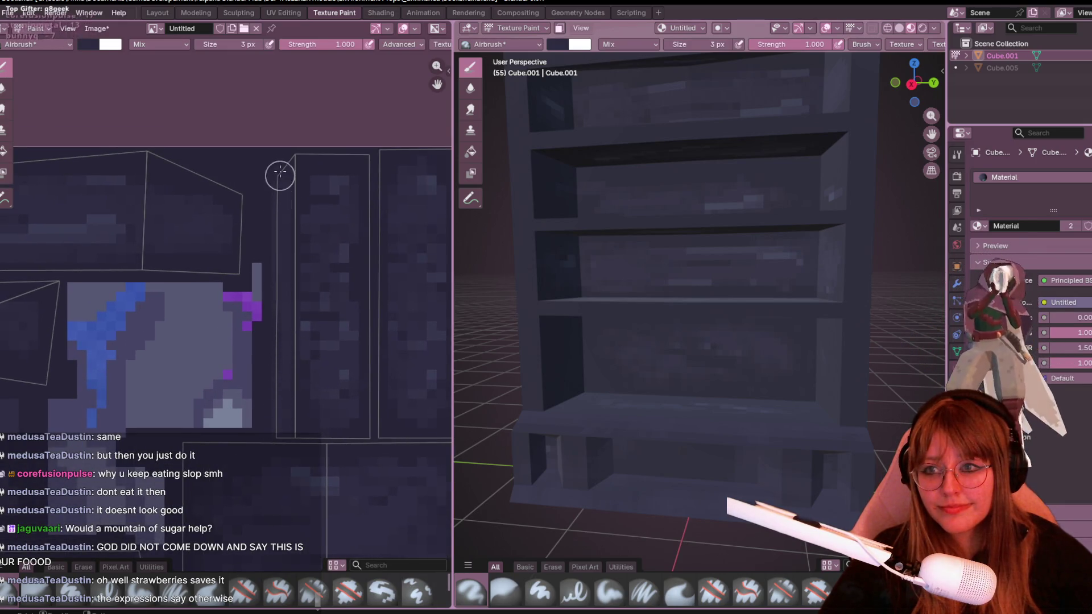
pyautogui.keyDown('ctrl'); pyautogui.hscroll(4, 304, 392); pyautogui.keyUp('ctrl')
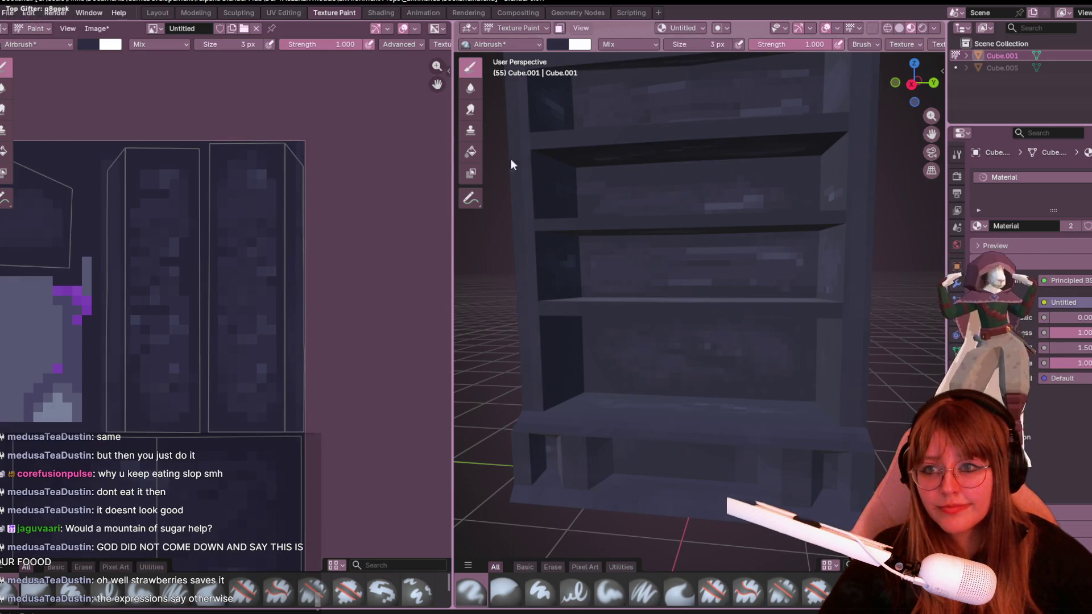
pyautogui.scroll(-4, 512, 165)
pyautogui.moveTo(512, 165); pyautogui.dragTo(658, 191, button='middle')
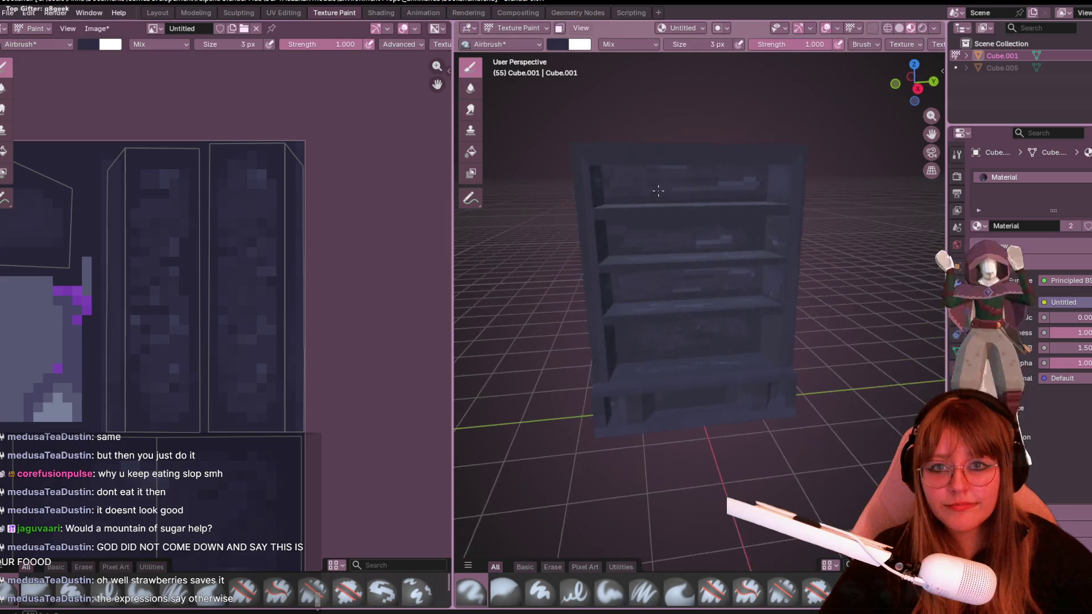
pyautogui.keyDown('ctrl'); pyautogui.hscroll(-3, 141, 337); pyautogui.keyUp('ctrl')
pyautogui.scroll(-1, 427, 310)
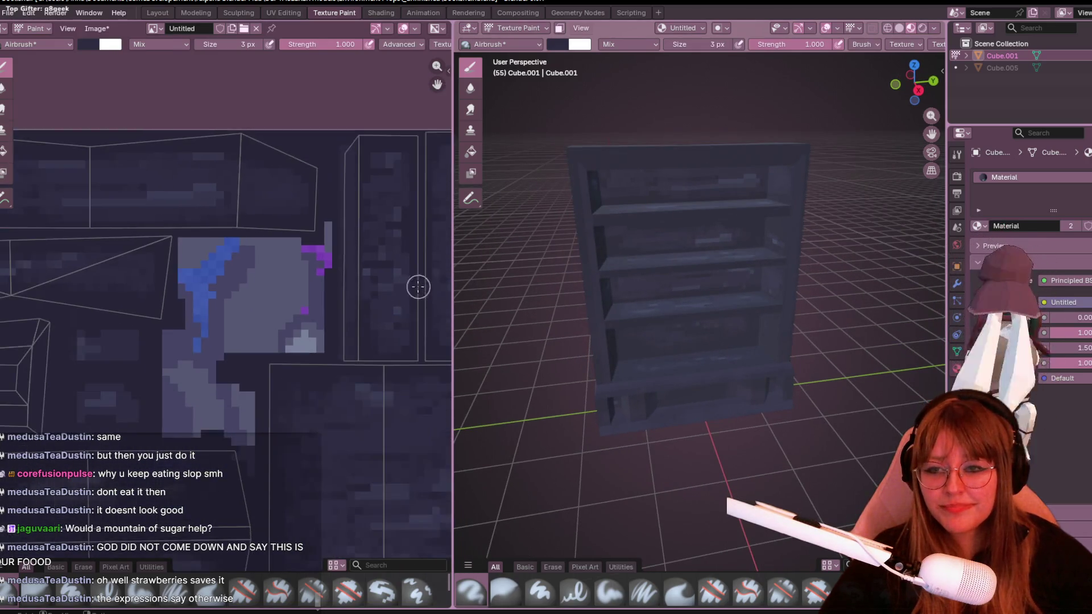
pyautogui.scroll(-3, 418, 286)
pyautogui.scroll(-1, 447, 356)
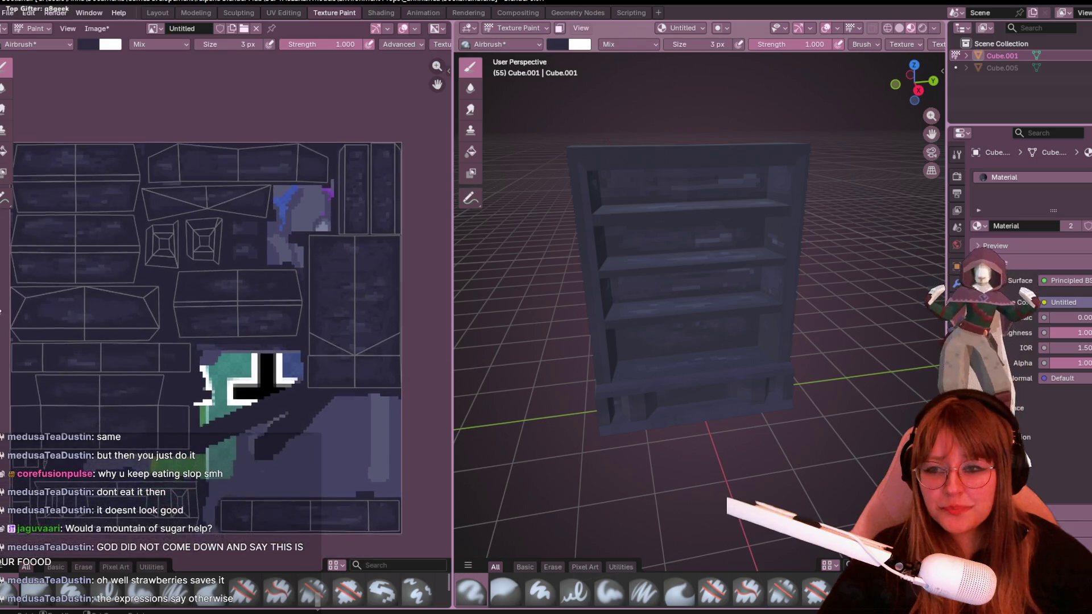
pyautogui.moveTo(29, 310); pyautogui.dragTo(128, 358, button='middle')
pyautogui.scroll(3, 141, 365)
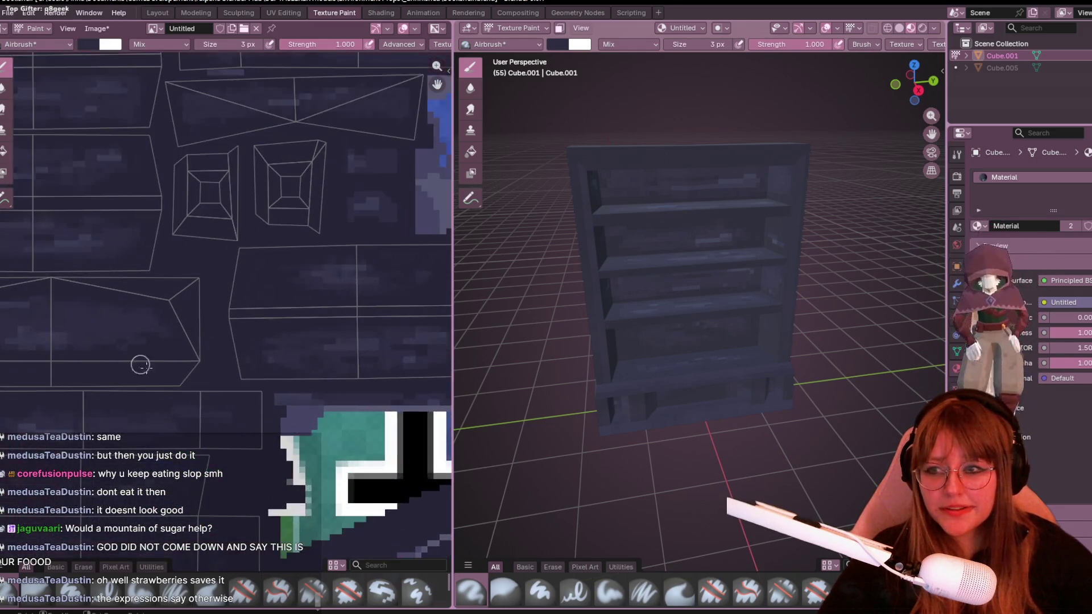
pyautogui.scroll(2, 372, 380)
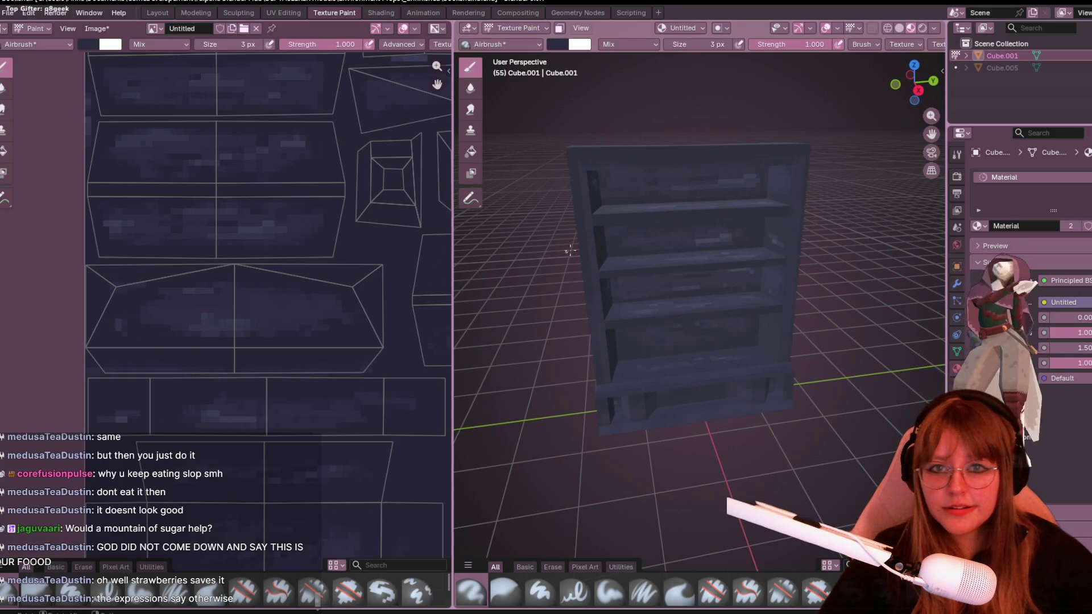
pyautogui.moveTo(570, 250); pyautogui.dragTo(666, 245, button='middle')
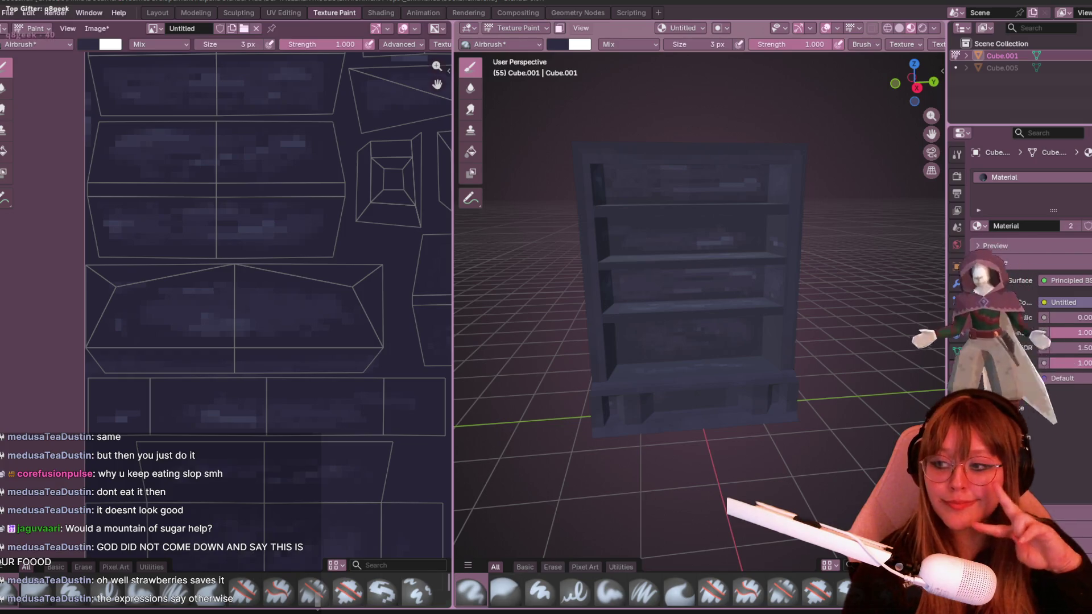
pyautogui.scroll(-1, 361, 319)
pyautogui.scroll(2, 361, 320)
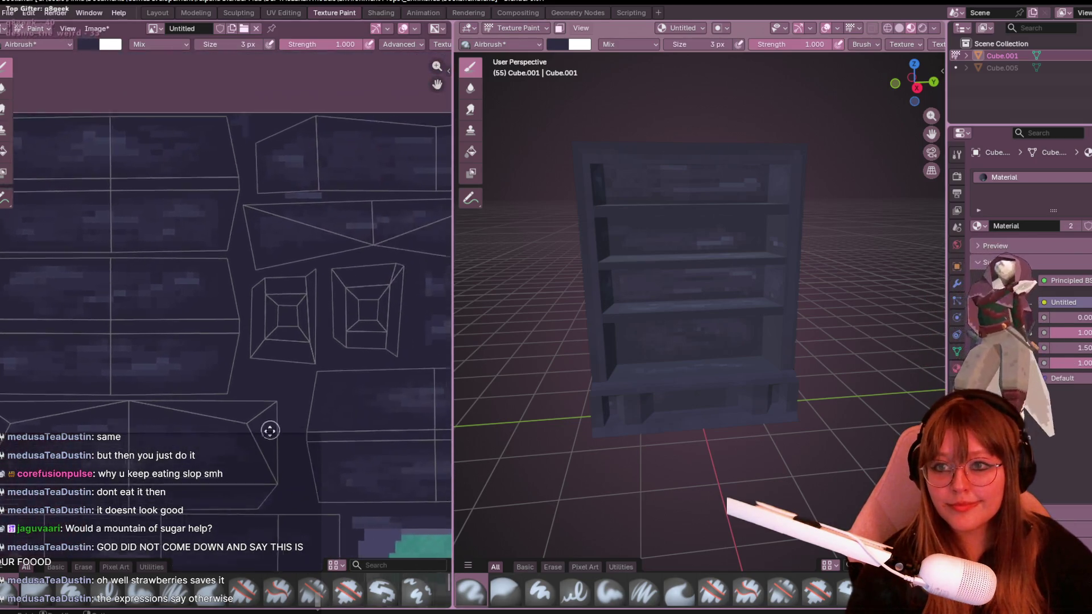
pyautogui.scroll(1, 268, 432)
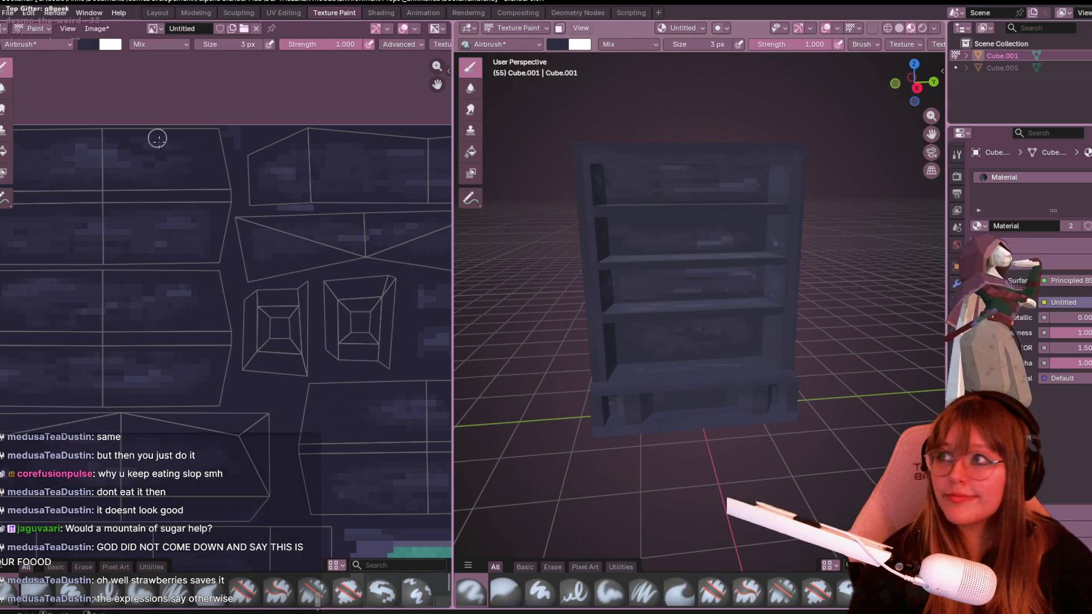
pyautogui.scroll(-2, 691, 290)
pyautogui.moveTo(692, 290)
pyautogui.mouseDown(button='middle')
pyautogui.moveTo(751, 257)
pyautogui.moveTo(778, 296)
pyautogui.moveTo(769, 281)
pyautogui.mouseUp(button='middle')
pyautogui.scroll(3, 750, 256)
pyautogui.scroll(-1, 244, 316)
pyautogui.moveTo(244, 316)
pyautogui.mouseDown(button='middle')
pyautogui.moveTo(291, 431)
pyautogui.moveTo(263, 349)
pyautogui.mouseUp(button='middle')
pyautogui.scroll(2, 334, 310)
pyautogui.moveTo(333, 310)
pyautogui.mouseDown(button='middle')
pyautogui.moveTo(317, 213)
pyautogui.moveTo(256, 305)
pyautogui.moveTo(247, 349)
pyautogui.moveTo(46, 285)
pyautogui.mouseUp(button='middle')
pyautogui.scroll(-2, 341, 222)
pyautogui.scroll(1, 247, 349)
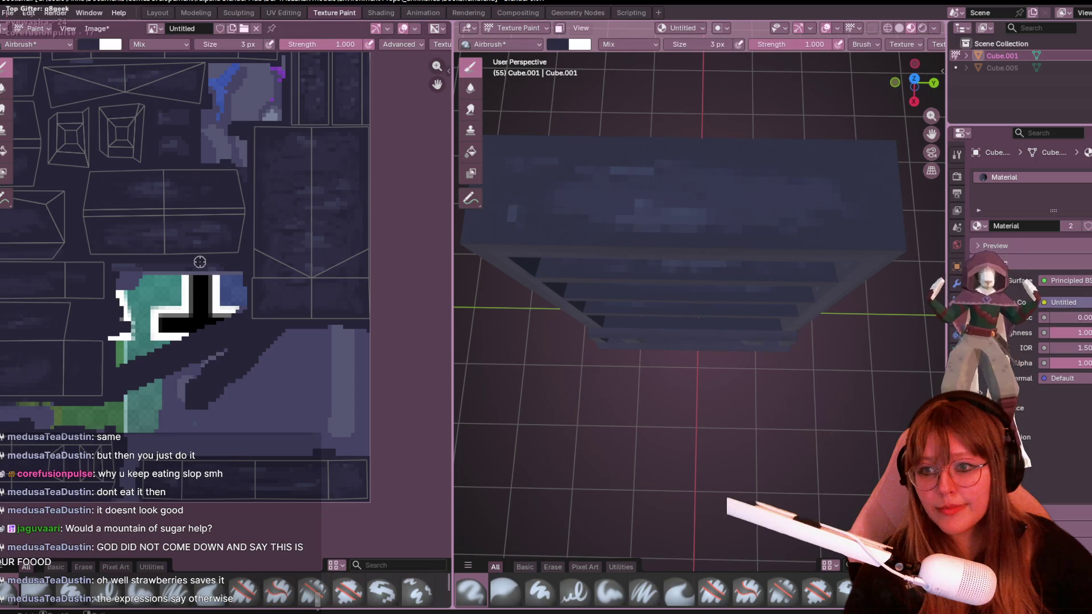
pyautogui.moveTo(143, 378); pyautogui.dragTo(283, 330, button='middle')
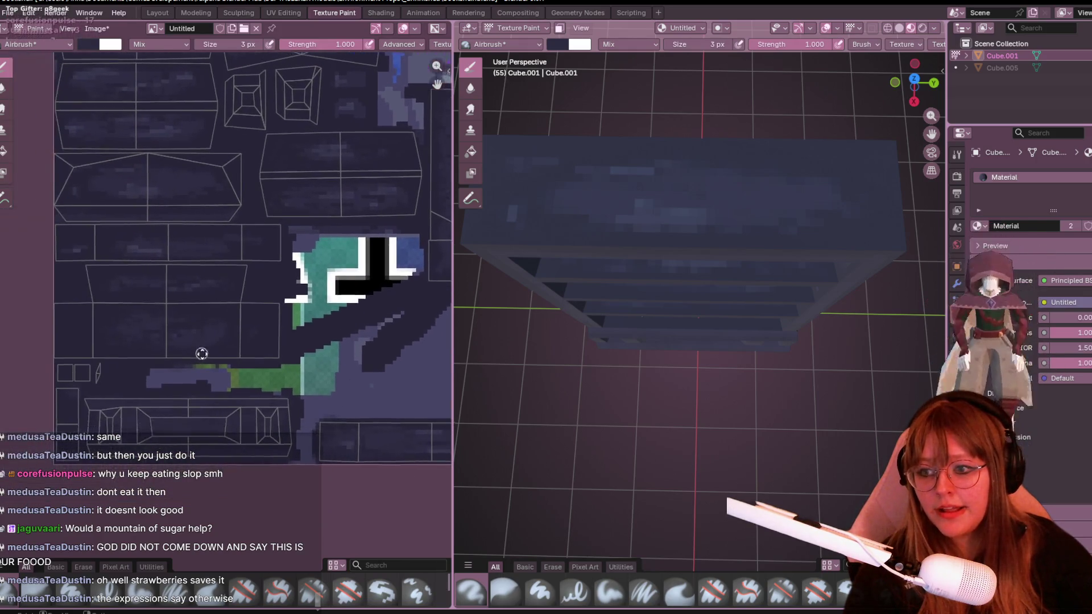
pyautogui.moveTo(202, 353); pyautogui.dragTo(260, 410, button='middle')
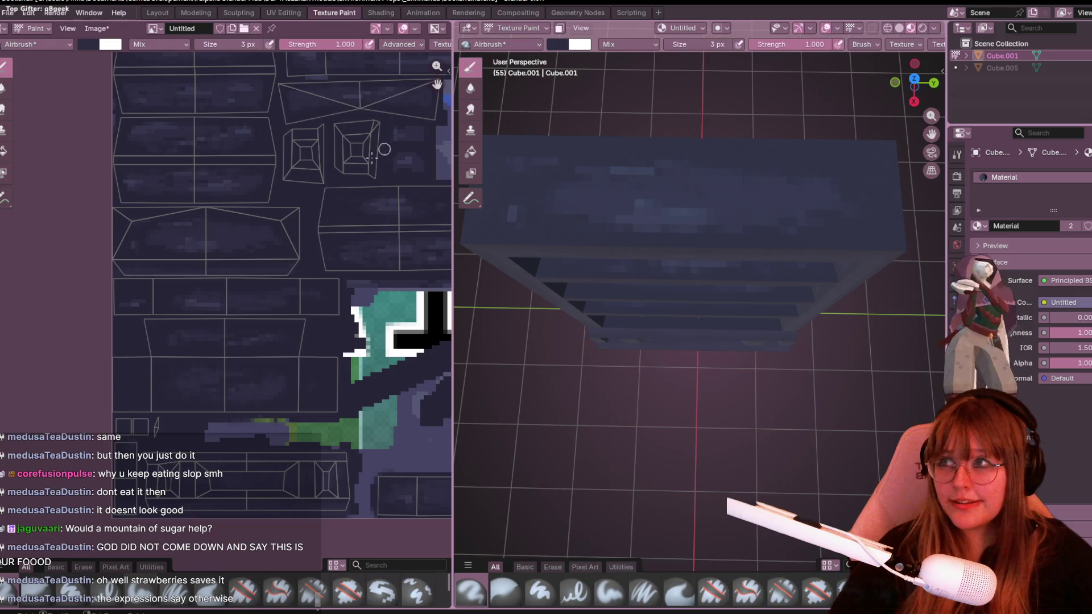
pyautogui.scroll(-2, 285, 244)
pyautogui.scroll(1, 264, 135)
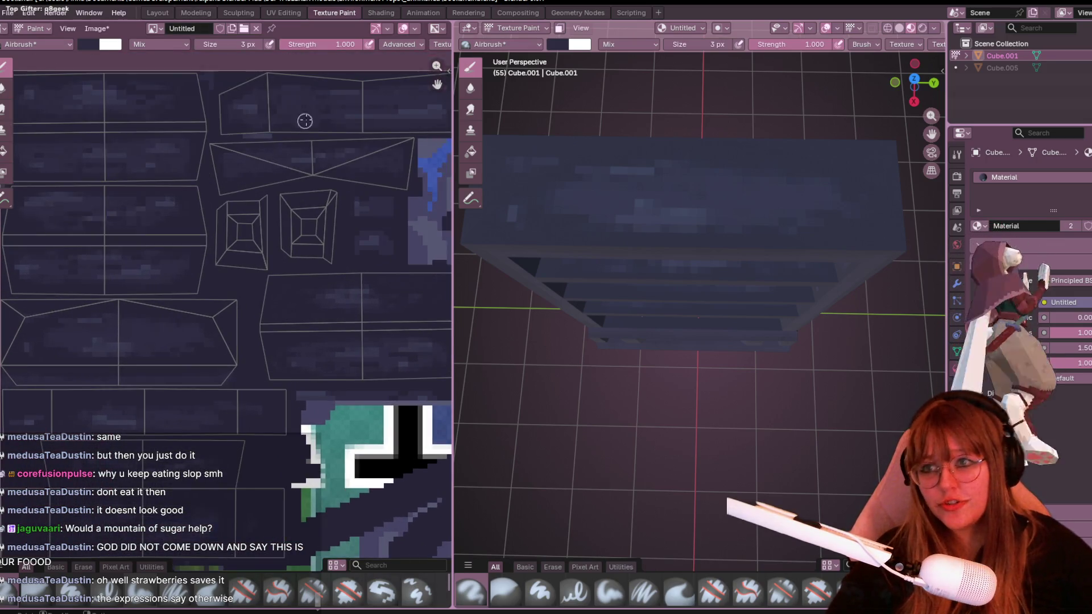
pyautogui.scroll(1, 302, 117)
pyautogui.scroll(2, 219, 257)
pyautogui.scroll(-1, 342, 249)
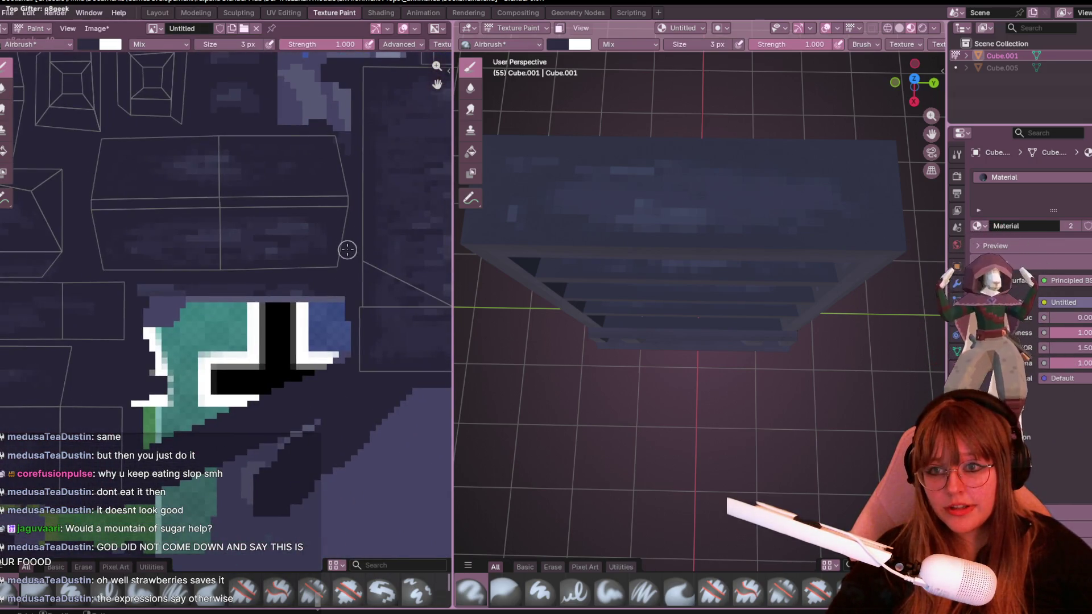
pyautogui.scroll(-1, 349, 248)
pyautogui.scroll(-1, 367, 252)
pyautogui.scroll(-1, 375, 256)
pyautogui.scroll(-3, 511, 284)
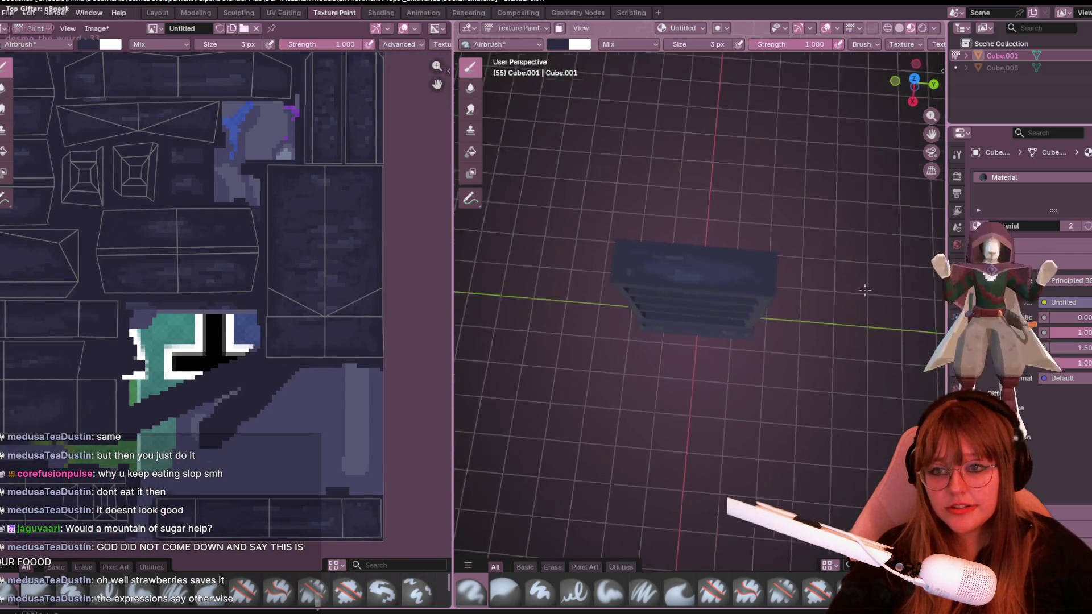
# Orbit to a side view of the panel and begin editing the brush Strength field.
pyautogui.moveTo(510, 284)
pyautogui.mouseDown(button='middle')
pyautogui.moveTo(736, 195)
pyautogui.moveTo(725, 218)
pyautogui.mouseUp(button='middle')
pyautogui.scroll(3, 736, 195)
pyautogui.scroll(3, 736, 195)
pyautogui.scroll(1, 389, 322)
pyautogui.scroll(-1, 337, 324)
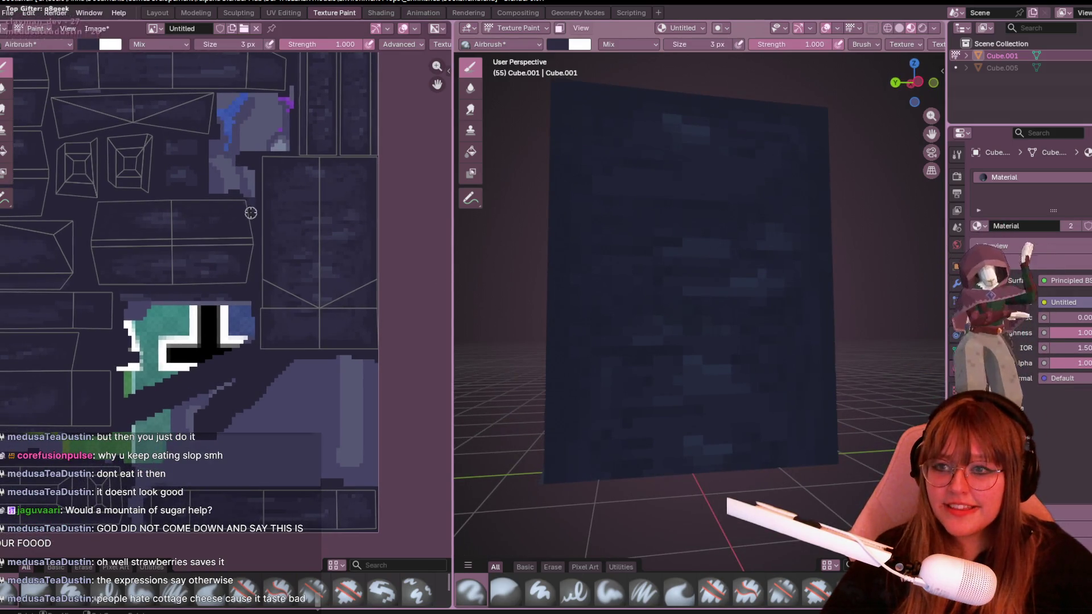
pyautogui.scroll(1, 293, 300)
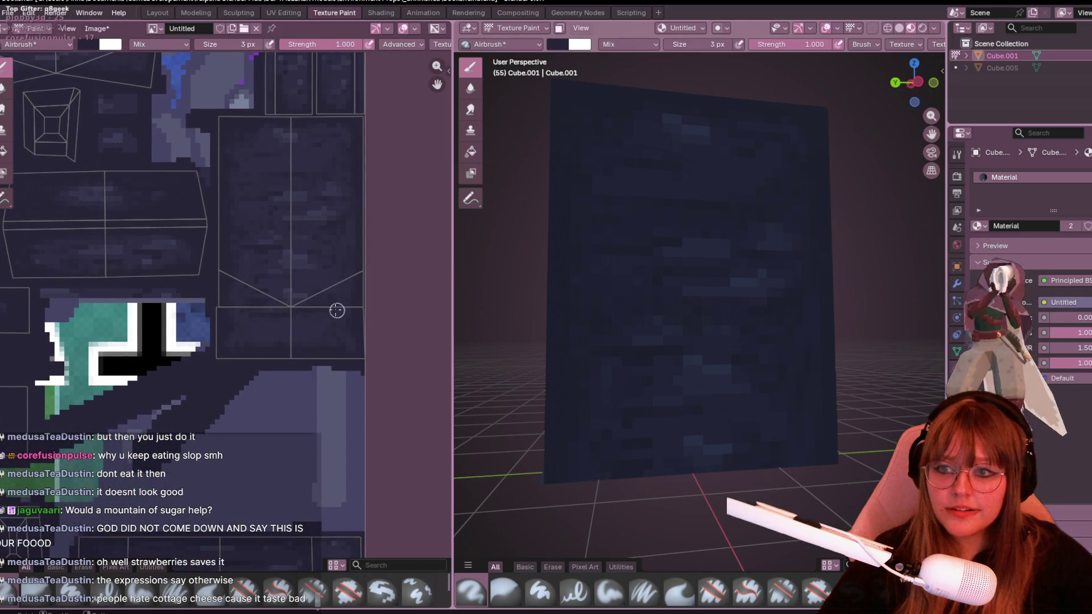
pyautogui.scroll(3, 338, 311)
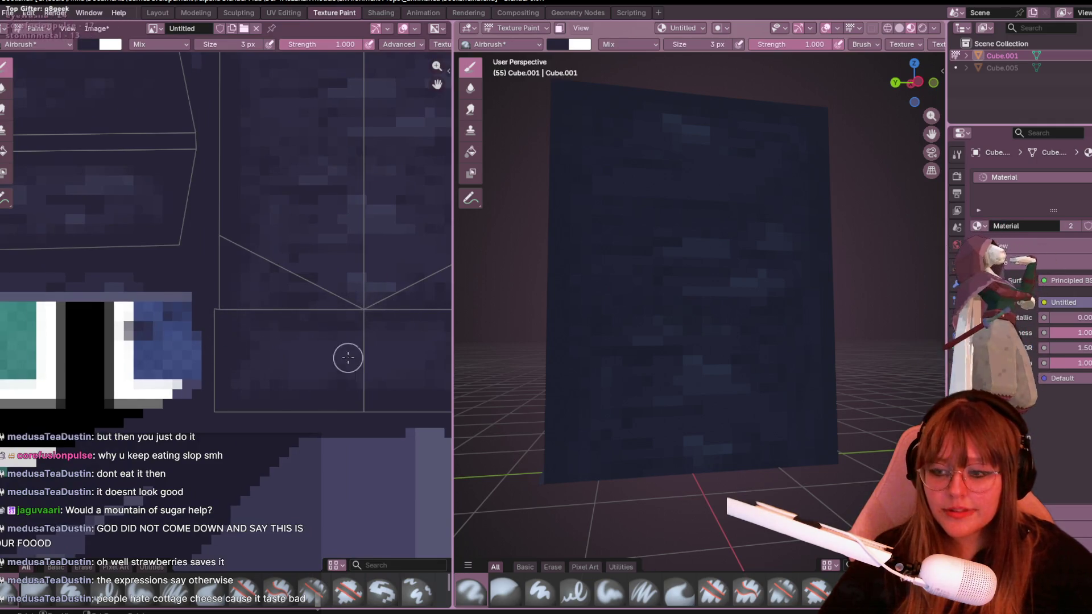
pyautogui.moveTo(347, 358); pyautogui.dragTo(225, 379, button='middle')
pyautogui.click(356, 43)
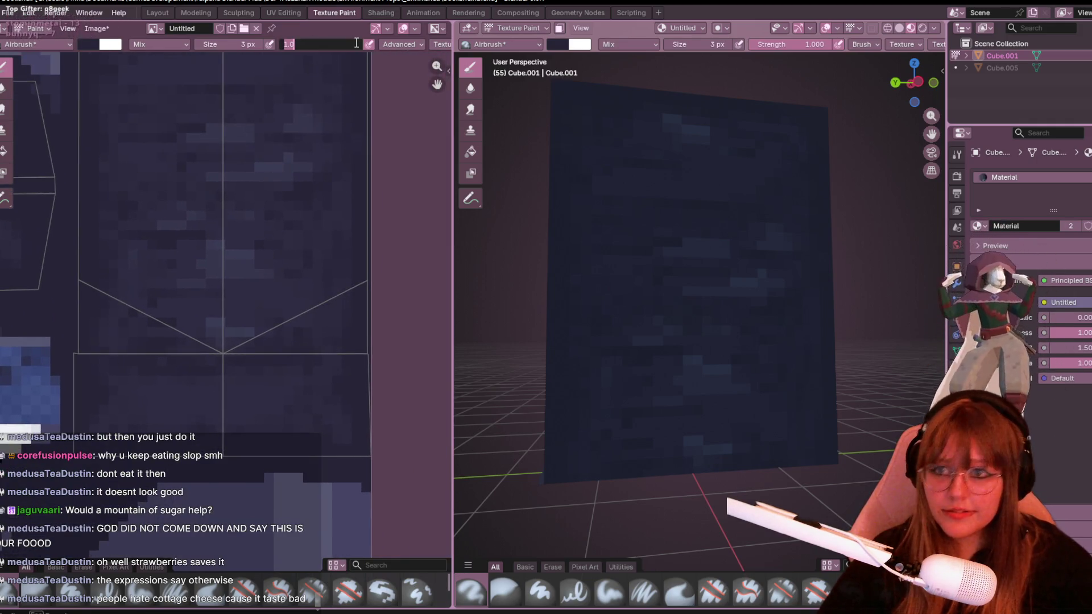
pyautogui.write('0')
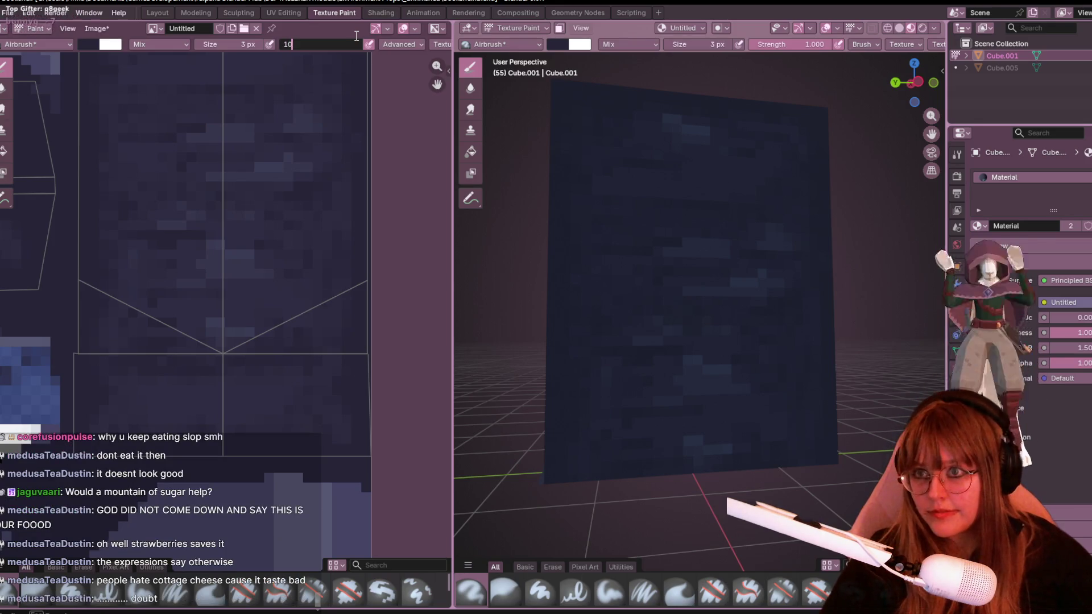
# Confirm brush strength 10 and orbit to check the textured face.
pyautogui.press('Return')
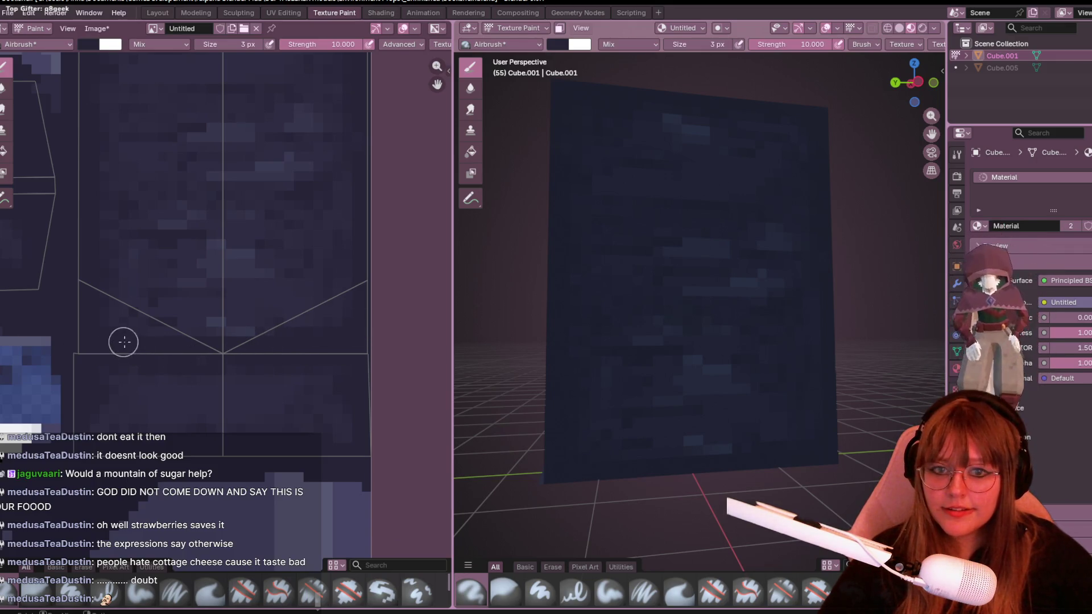
pyautogui.moveTo(677, 316); pyautogui.dragTo(648, 320, button='middle')
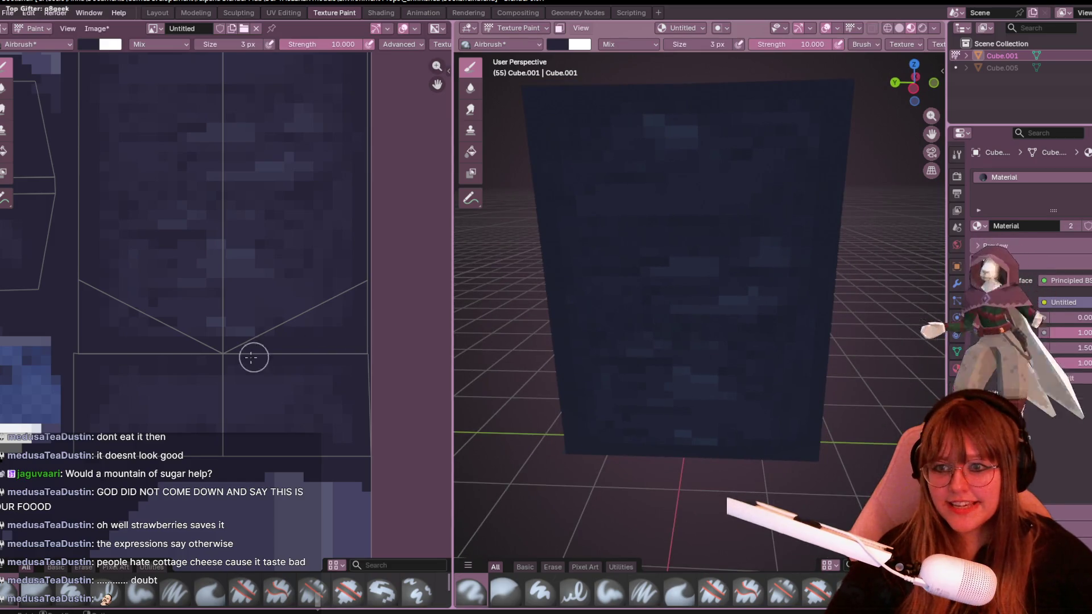
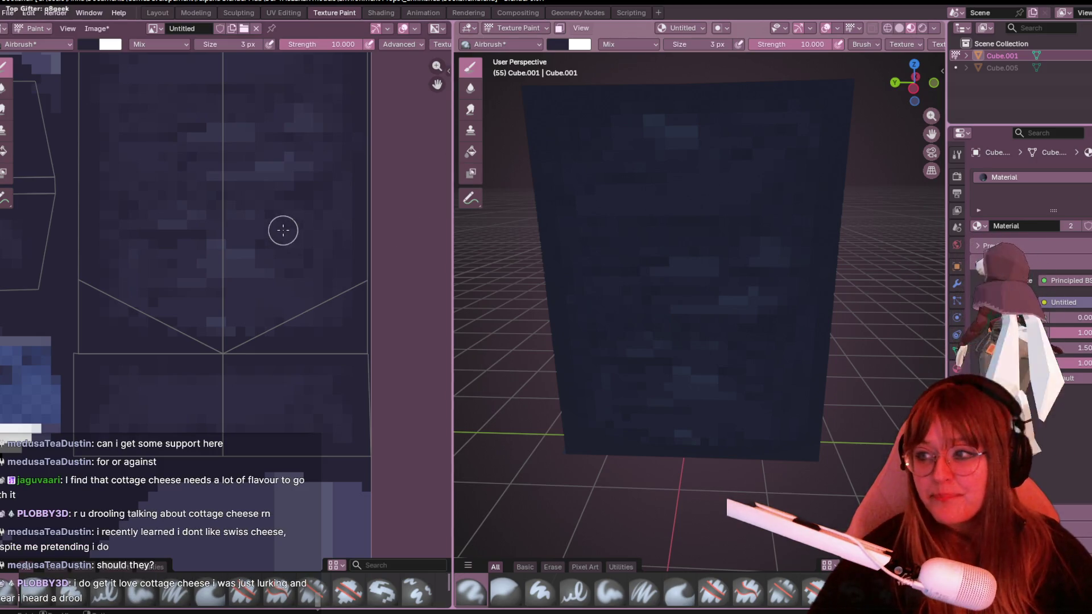
pyautogui.scroll(-1, 273, 231)
# Inspect the book texture layout and orbit the model from several angles.
pyautogui.moveTo(288, 244); pyautogui.dragTo(297, 185, button='middle')
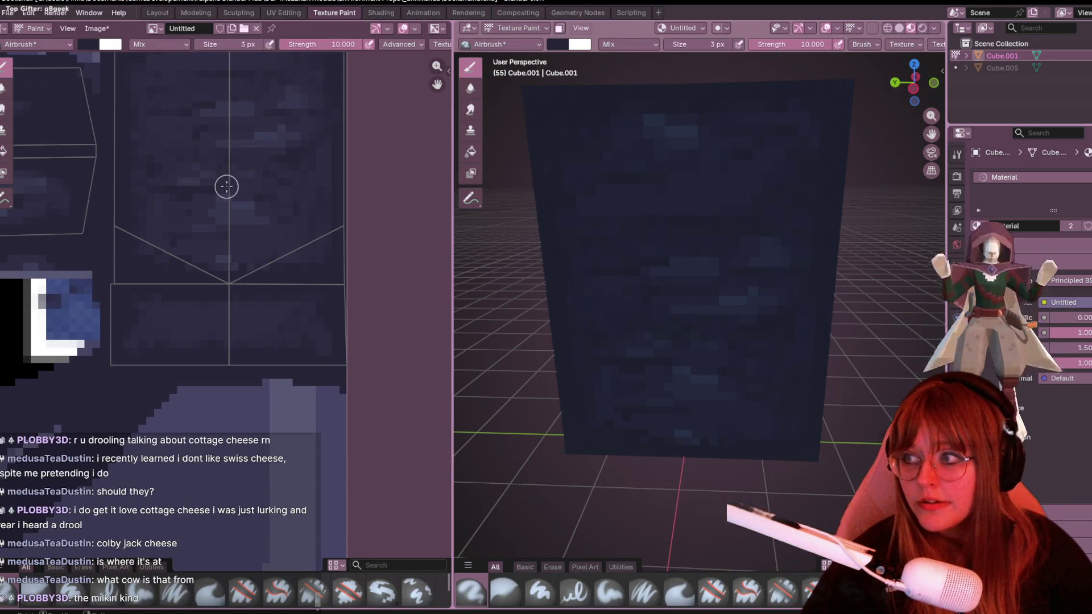
pyautogui.scroll(-1, 218, 184)
pyautogui.scroll(-1, 308, 213)
pyautogui.scroll(-1, 364, 239)
pyautogui.scroll(-1, 360, 242)
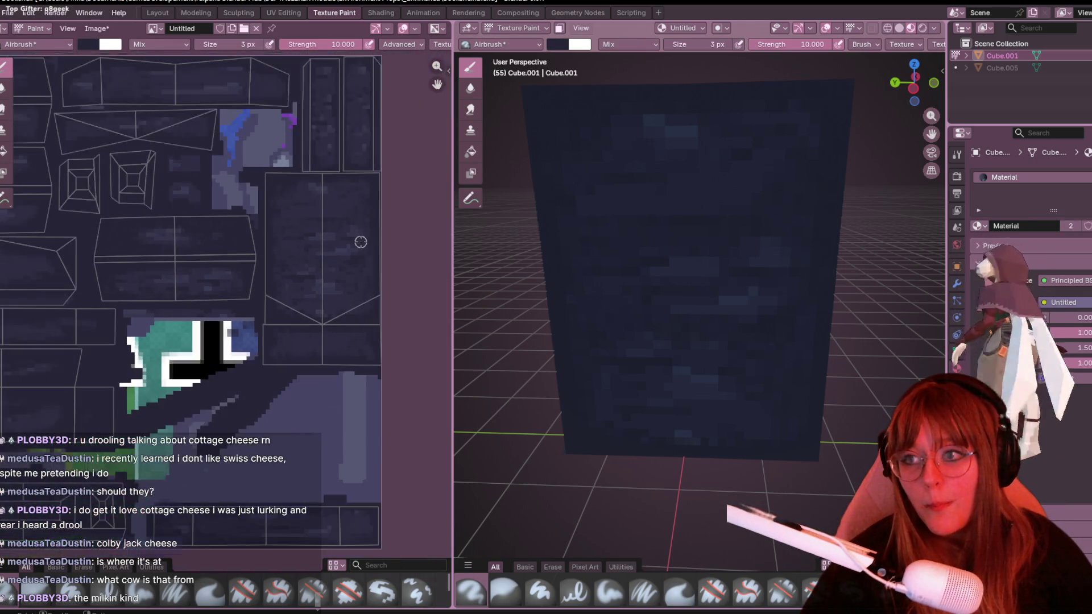
pyautogui.scroll(-1, 350, 243)
pyautogui.moveTo(512, 291); pyautogui.dragTo(572, 306, button='middle')
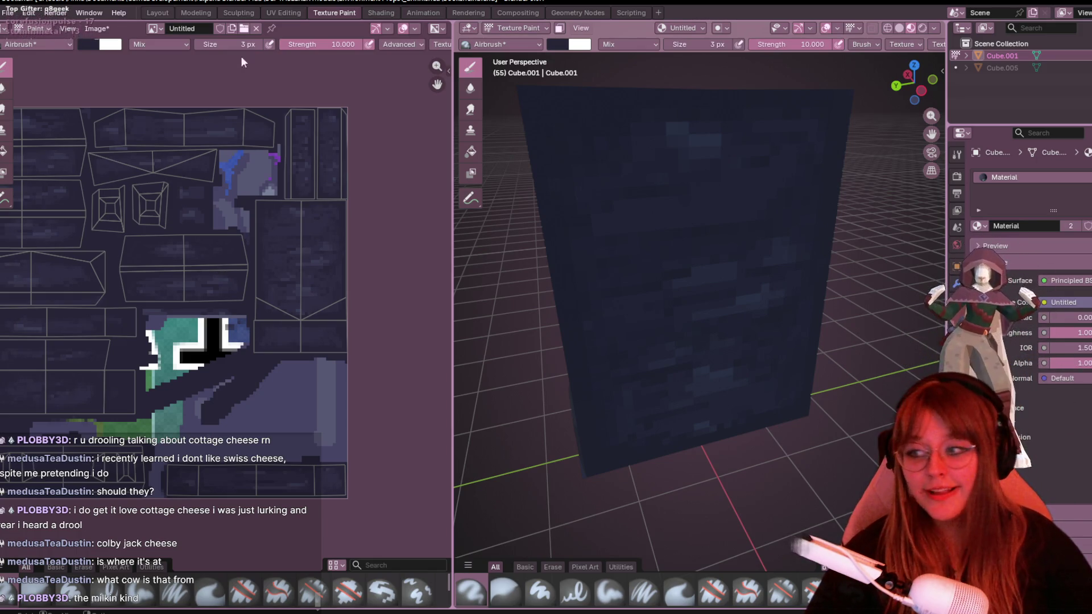
pyautogui.scroll(2, 154, 339)
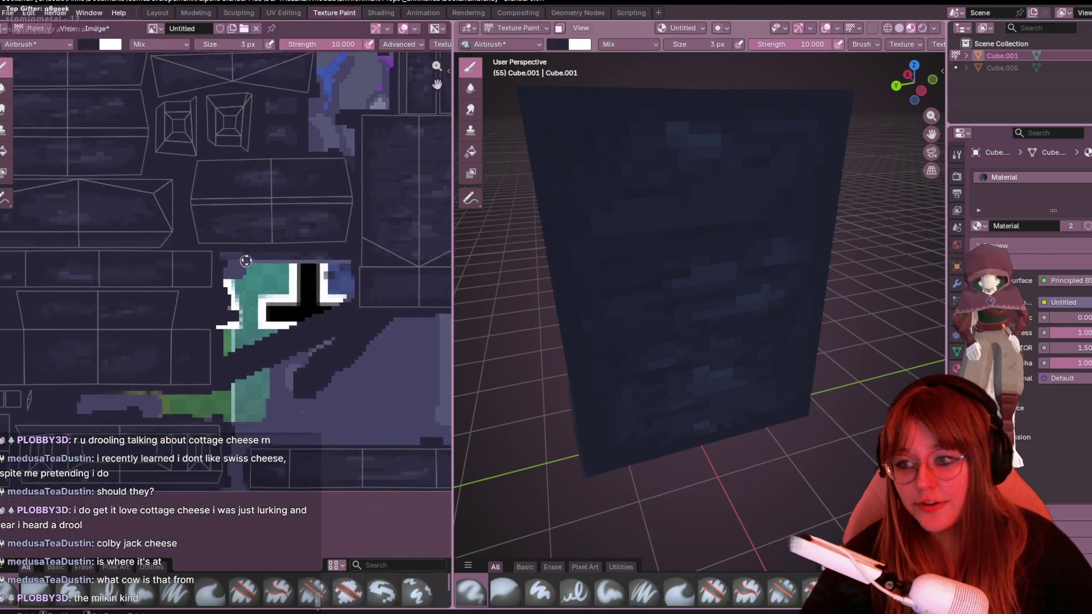
pyautogui.scroll(1, 310, 276)
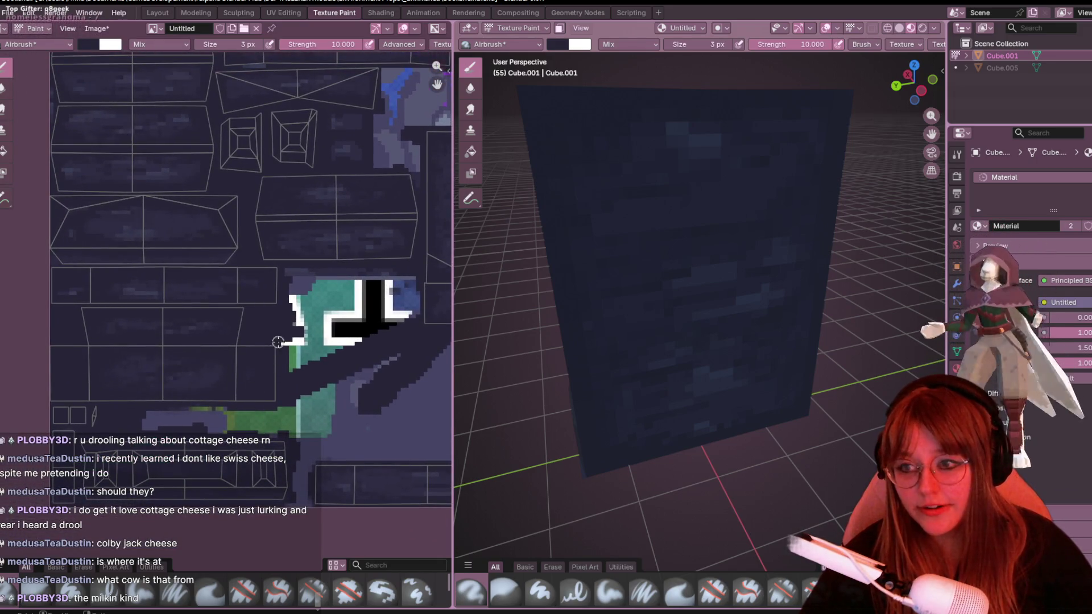
pyautogui.moveTo(326, 284); pyautogui.dragTo(247, 276, button='middle')
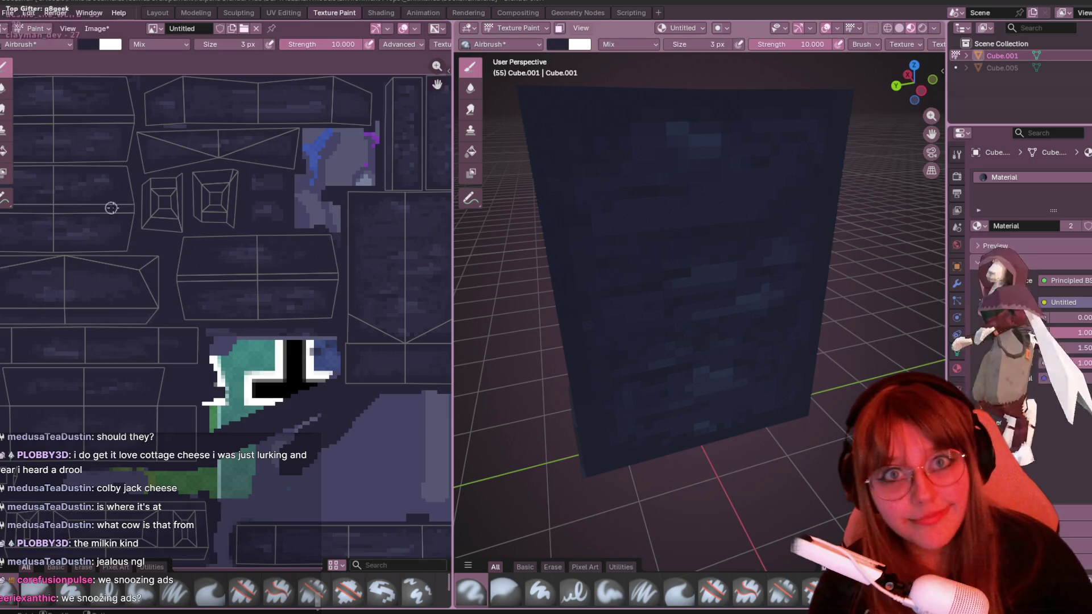
pyautogui.scroll(-2, 739, 192)
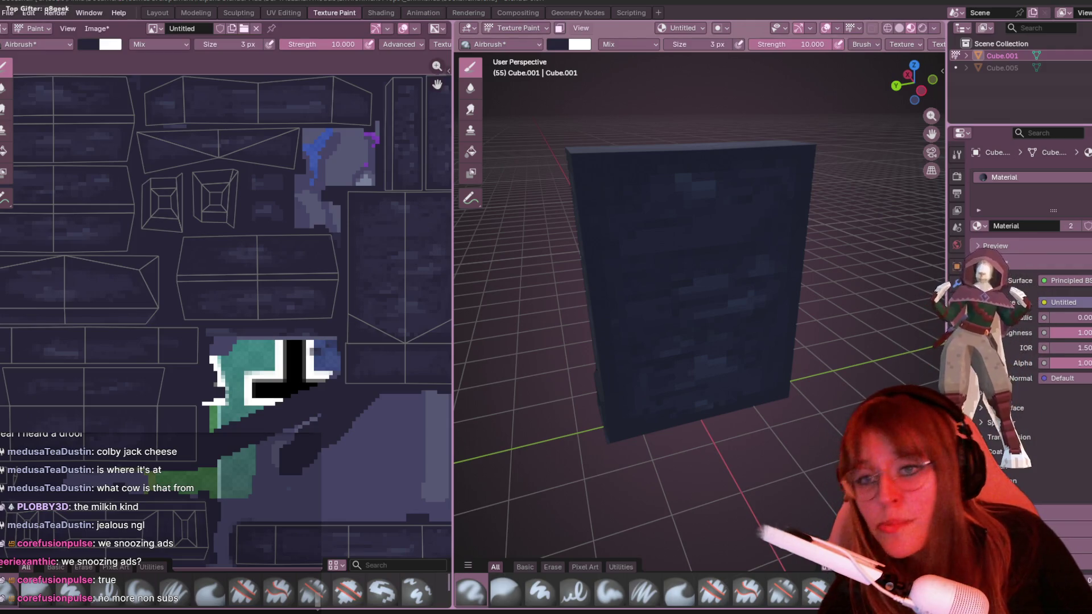
pyautogui.scroll(-3, 766, 435)
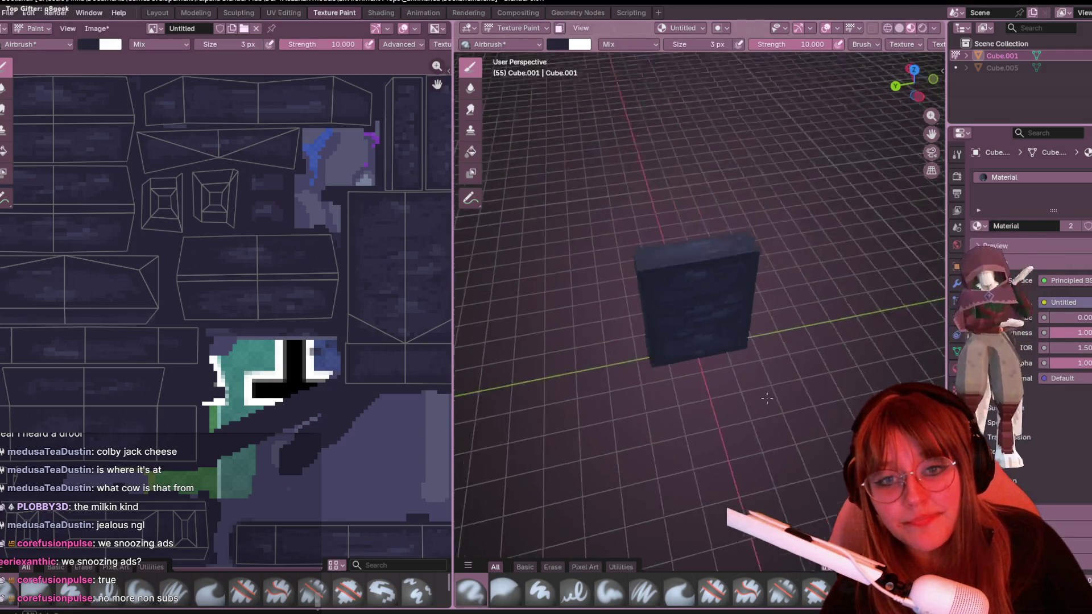
pyautogui.moveTo(766, 436); pyautogui.dragTo(766, 436, button='middle')
pyautogui.scroll(4, 766, 436)
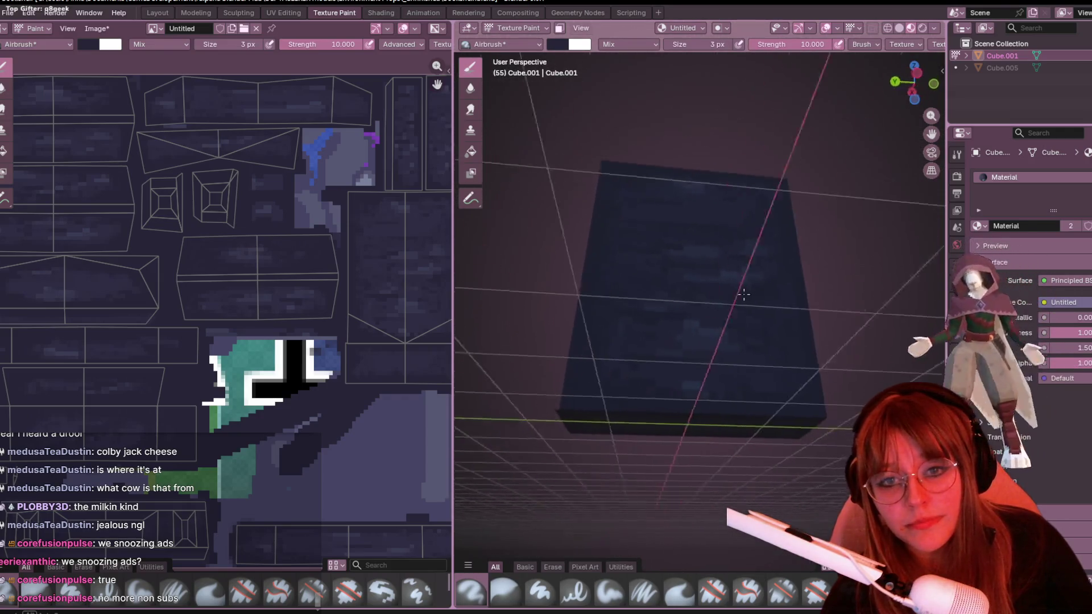
pyautogui.moveTo(124, 377); pyautogui.dragTo(227, 324, button='middle')
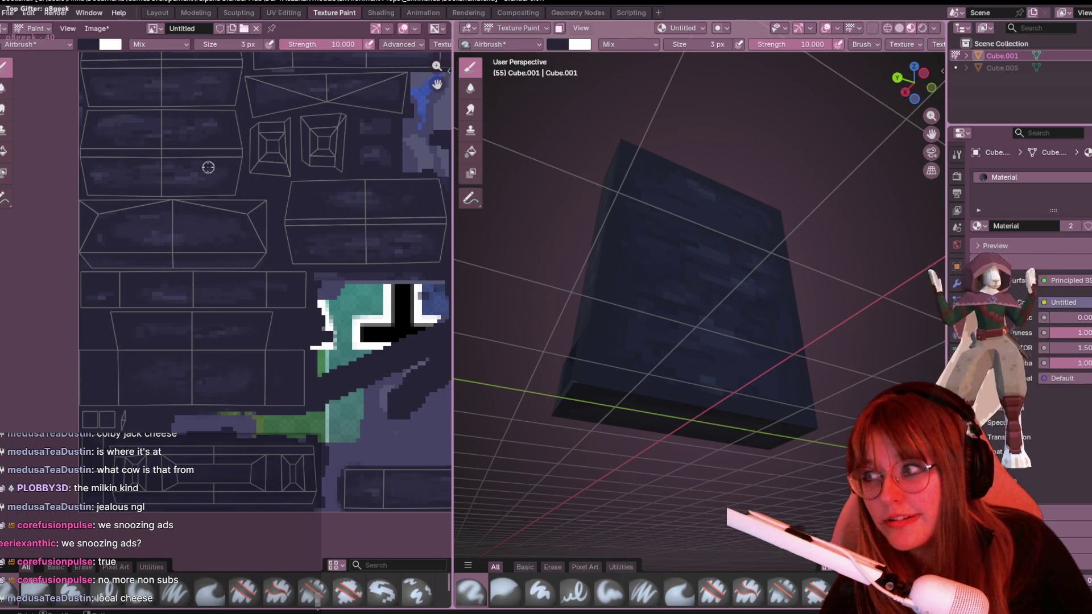
pyautogui.moveTo(289, 199); pyautogui.dragTo(252, 375, button='middle')
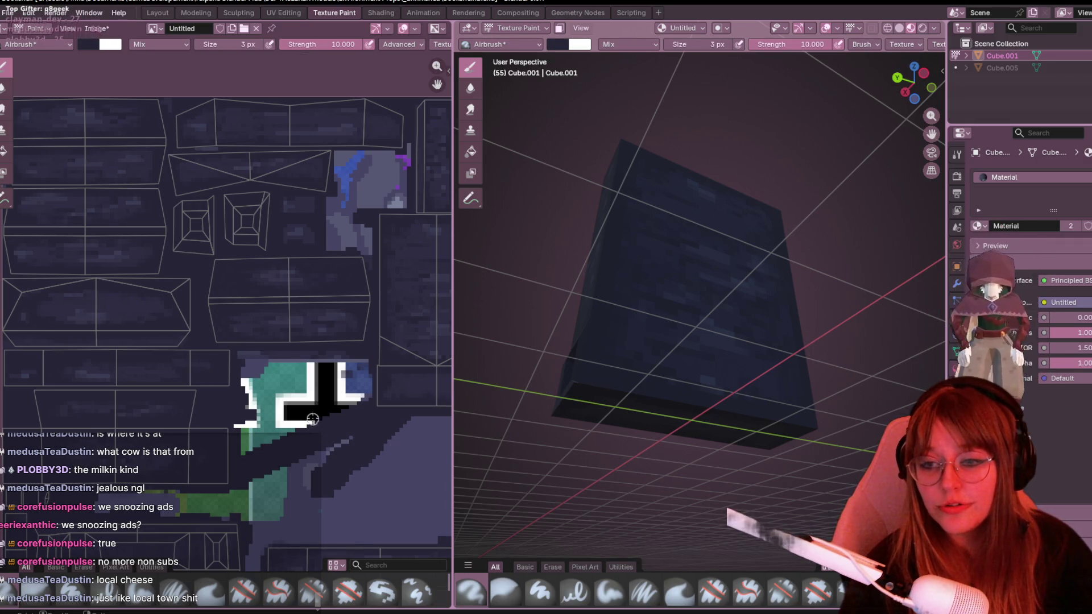
pyautogui.moveTo(312, 419); pyautogui.dragTo(71, 445, button='middle')
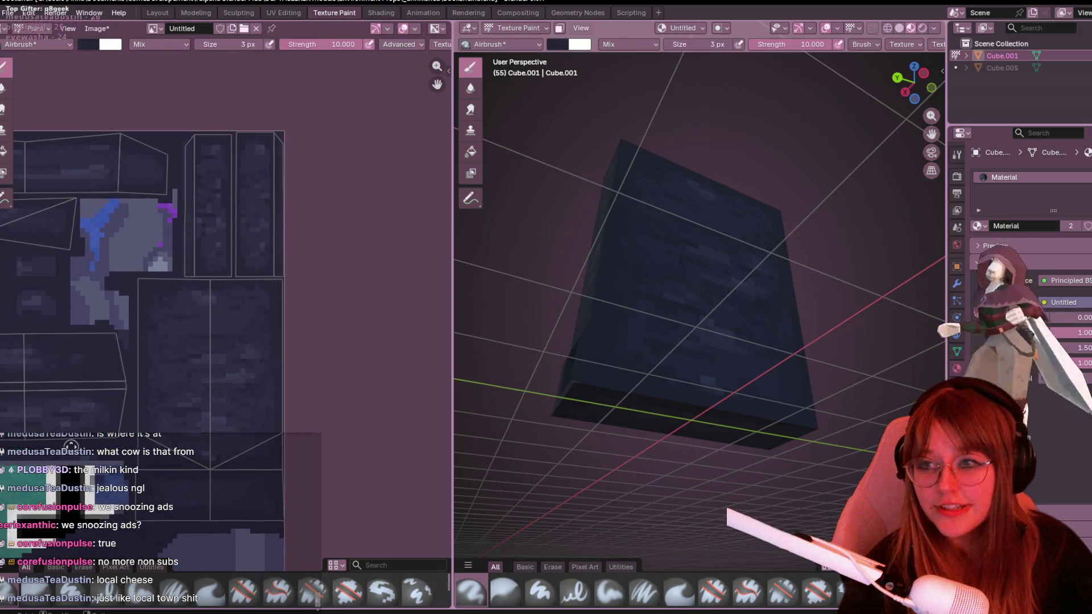
pyautogui.moveTo(597, 342); pyautogui.dragTo(725, 325, button='middle')
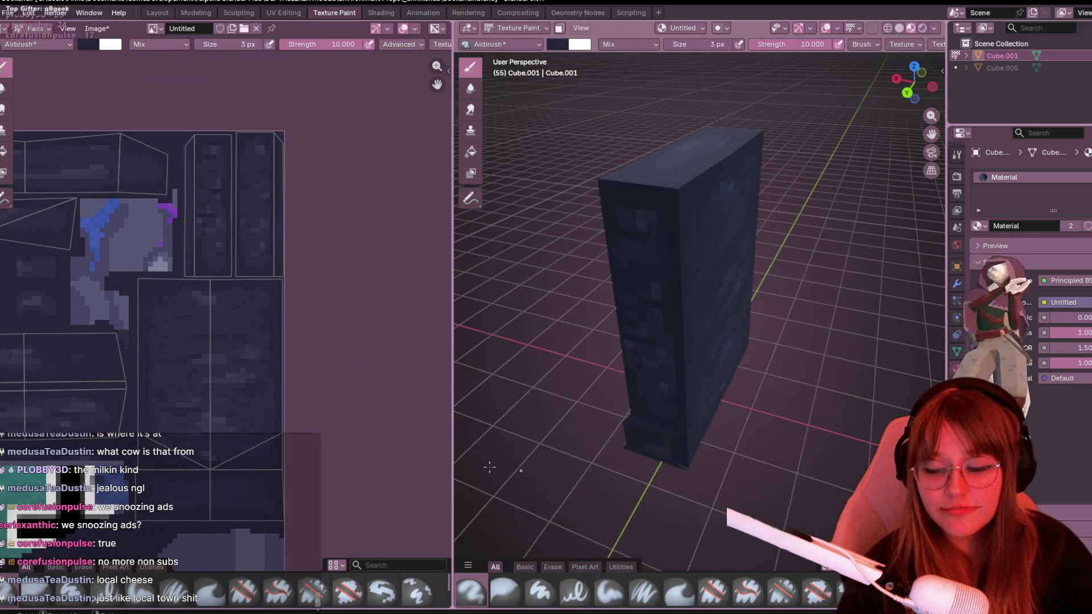
pyautogui.scroll(-1, 227, 307)
pyautogui.moveTo(126, 480); pyautogui.dragTo(315, 339, button='middle')
pyautogui.scroll(2, 316, 339)
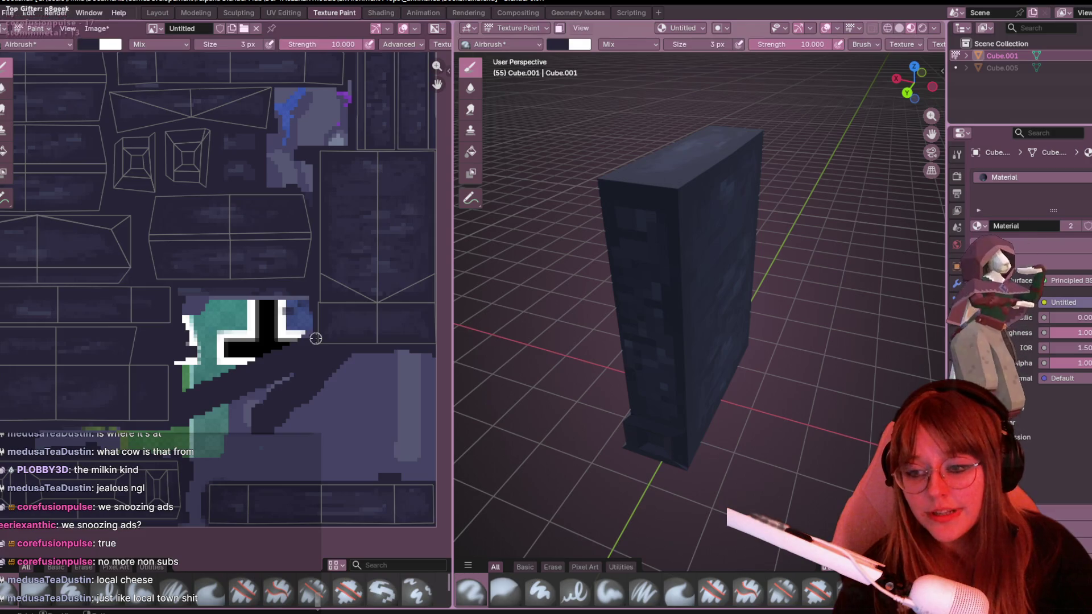
pyautogui.scroll(-3, 316, 339)
pyautogui.scroll(4, 305, 456)
pyautogui.moveTo(305, 455); pyautogui.dragTo(349, 325, button='middle')
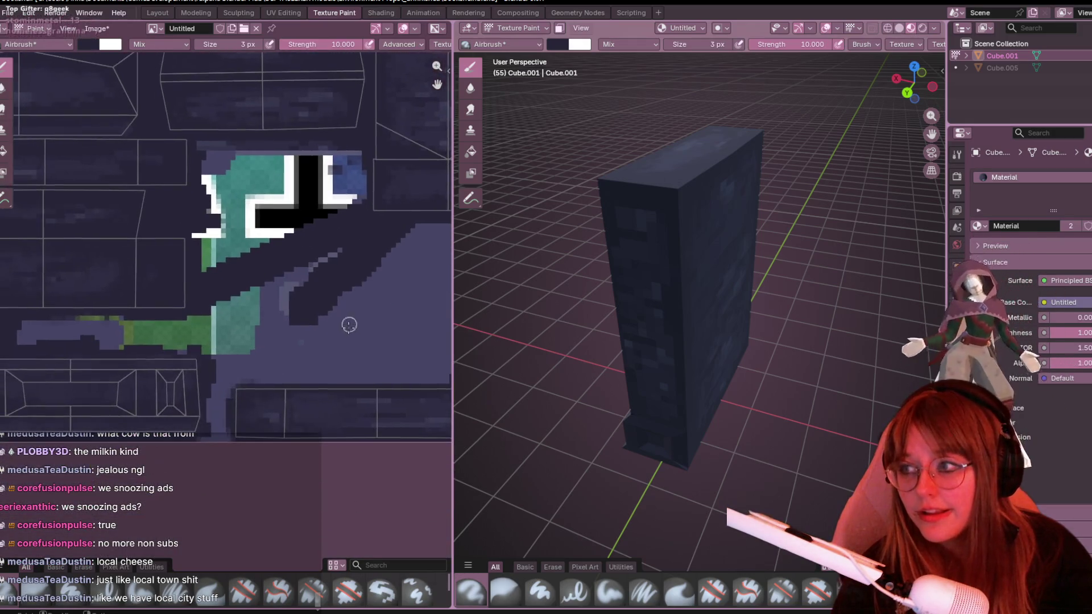
pyautogui.scroll(1, 349, 325)
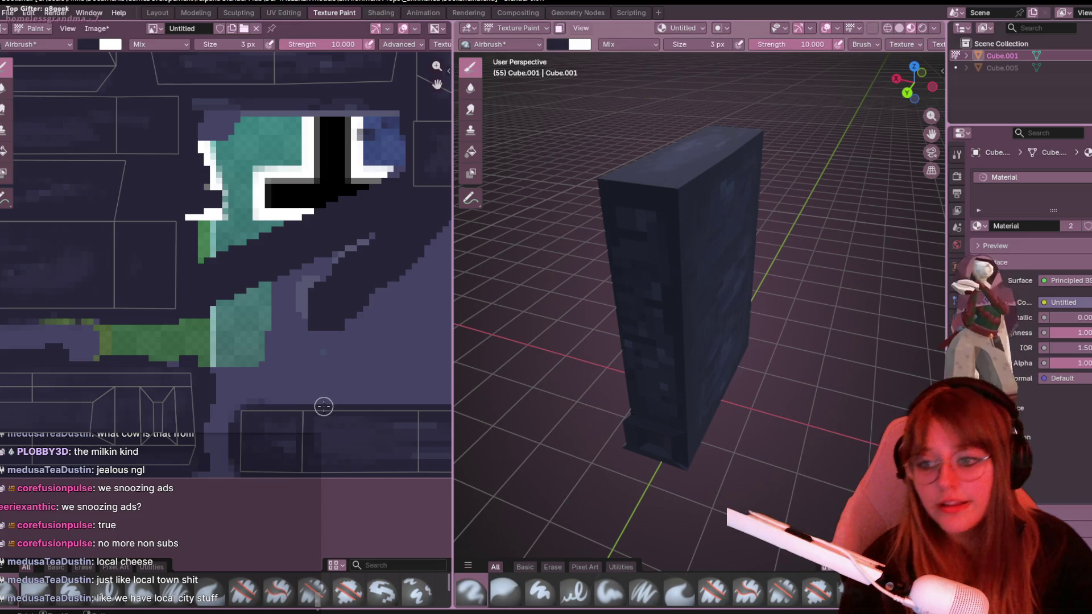
pyautogui.scroll(-3, 289, 405)
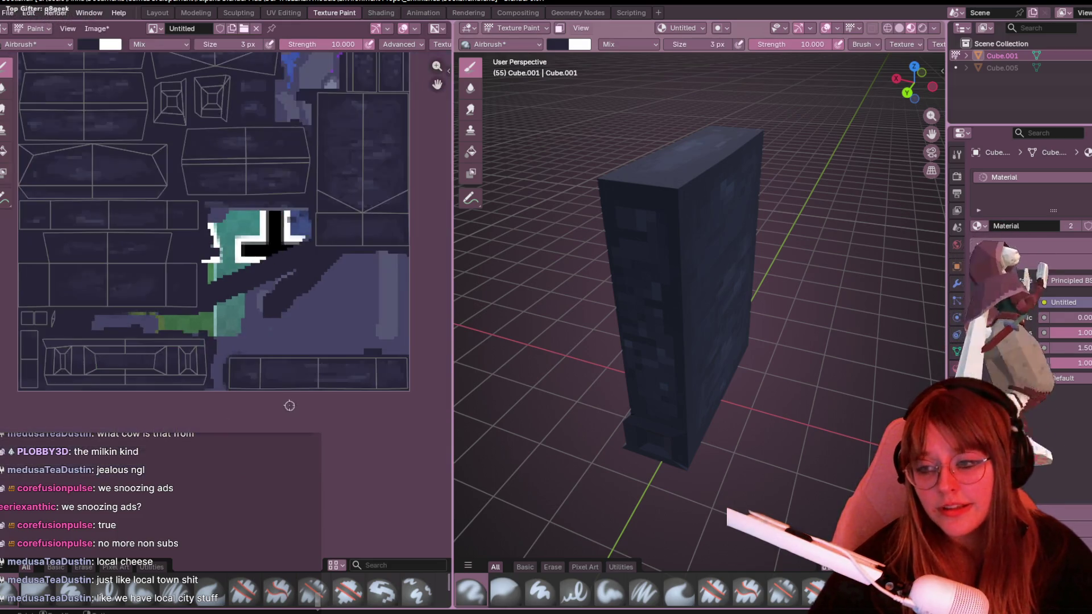
pyautogui.moveTo(576, 328)
pyautogui.mouseDown(button='middle')
pyautogui.moveTo(768, 418)
pyautogui.moveTo(723, 166)
pyautogui.moveTo(724, 256)
pyautogui.mouseUp(button='middle')
pyautogui.scroll(-3, 742, 282)
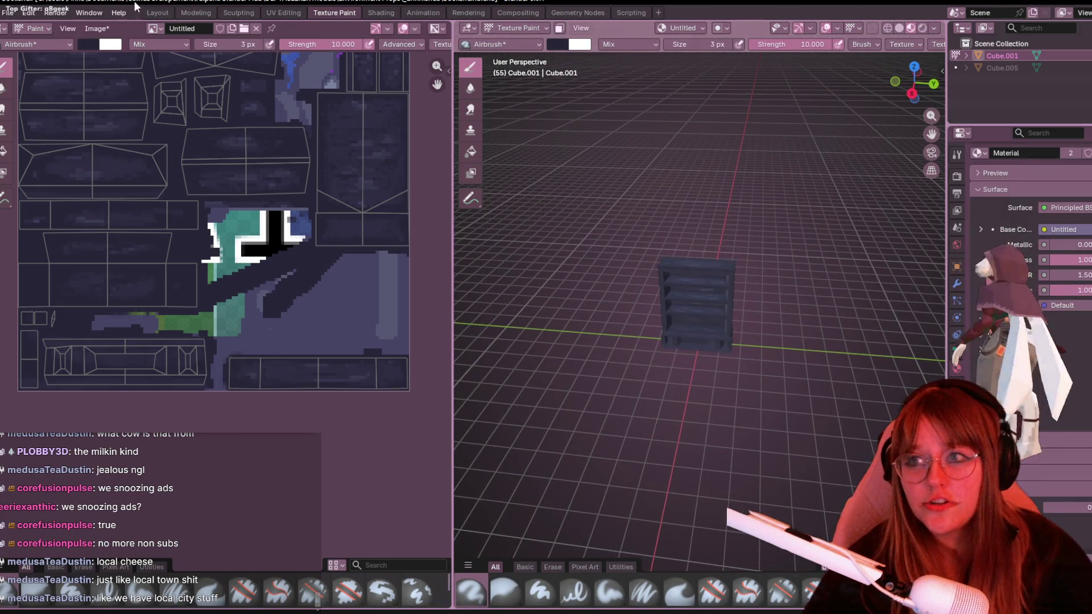
# In the Layout workspace, unhide everything and delete Cube.005 so only the shelf remains.
pyautogui.click(157, 12)
pyautogui.moveTo(547, 256)
pyautogui.mouseDown(button='middle')
pyautogui.moveTo(666, 157)
pyautogui.moveTo(789, 146)
pyautogui.mouseUp(button='middle')
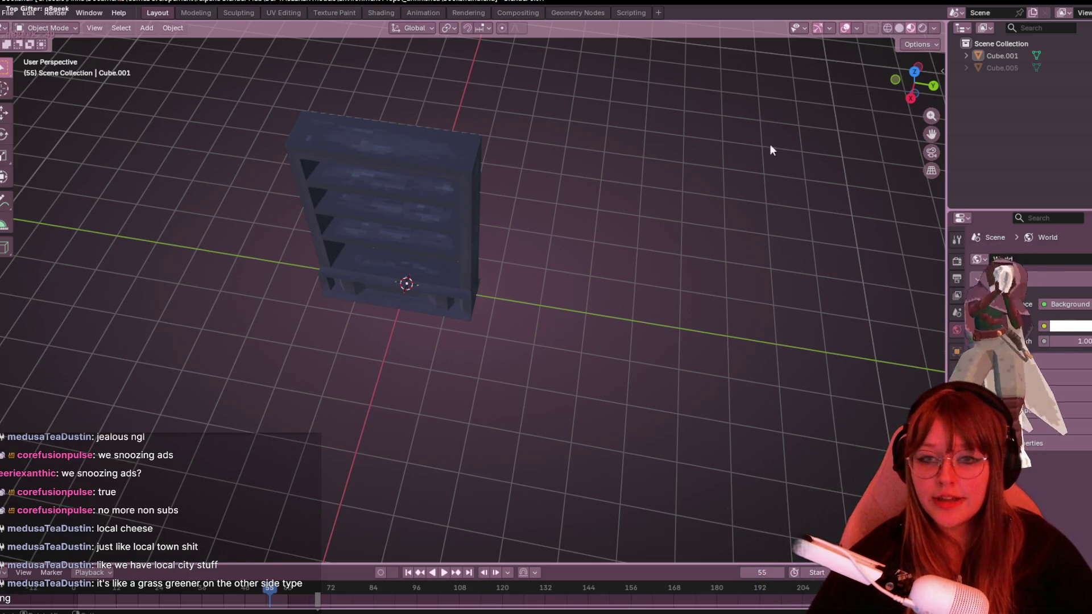
pyautogui.moveTo(769, 150); pyautogui.dragTo(595, 208, button='middle')
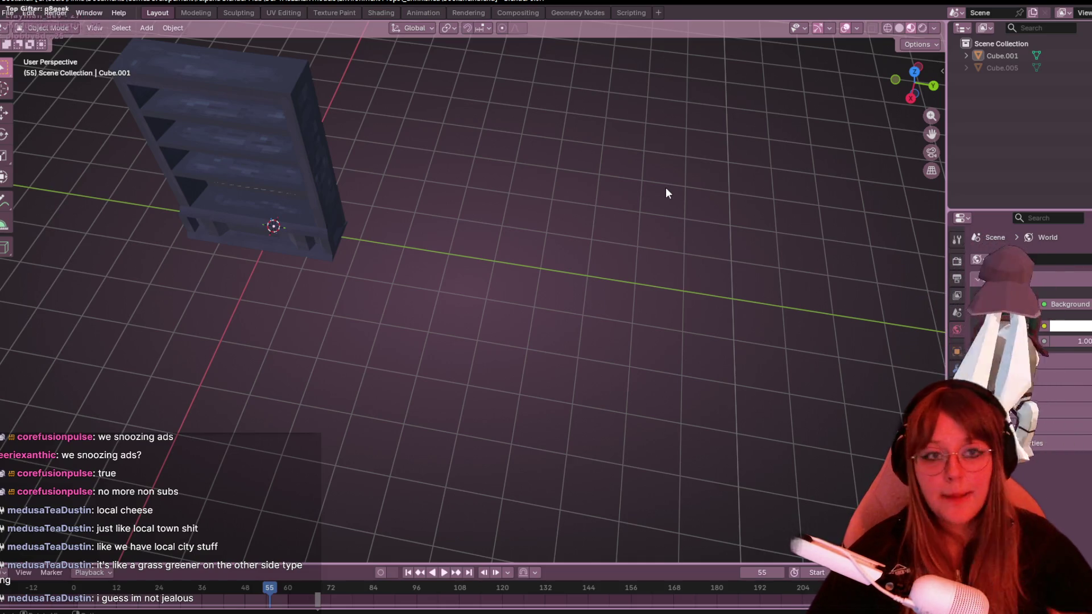
pyautogui.hotkey('alt', 'h')
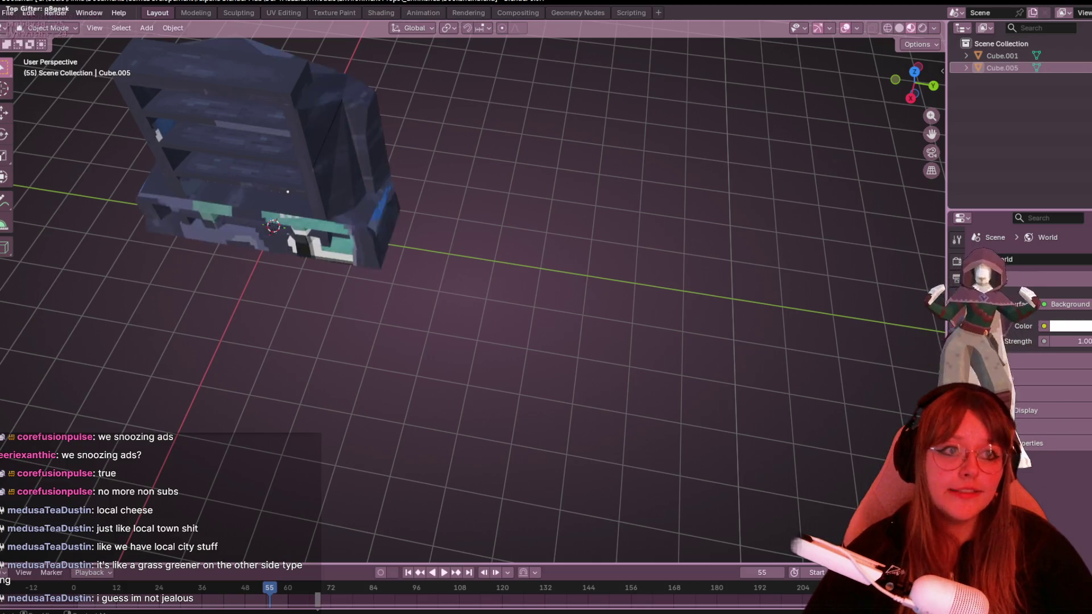
pyautogui.click(1080, 58)
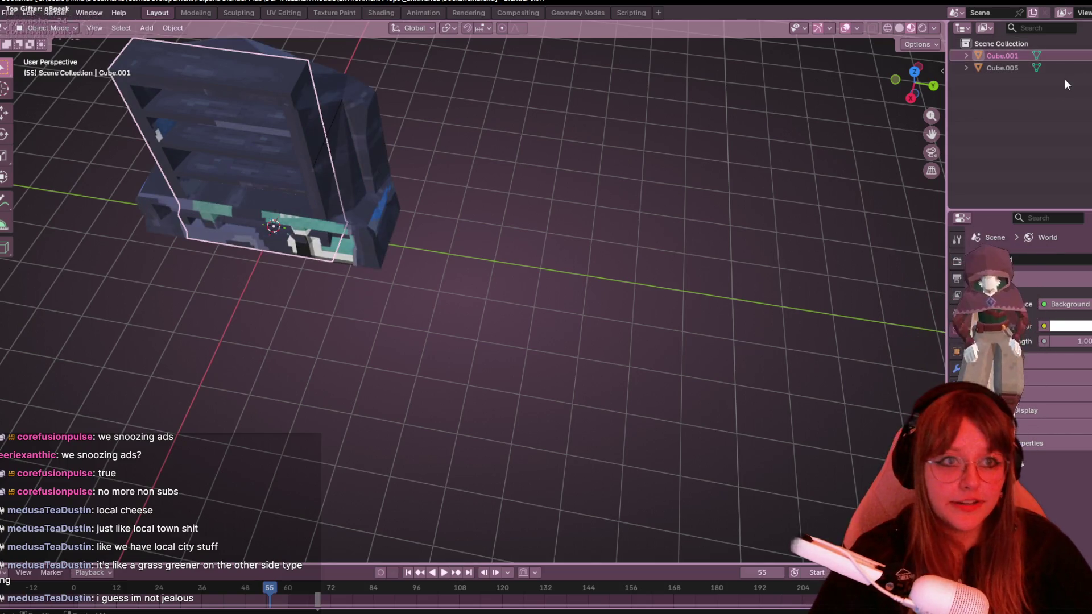
pyautogui.press('x')
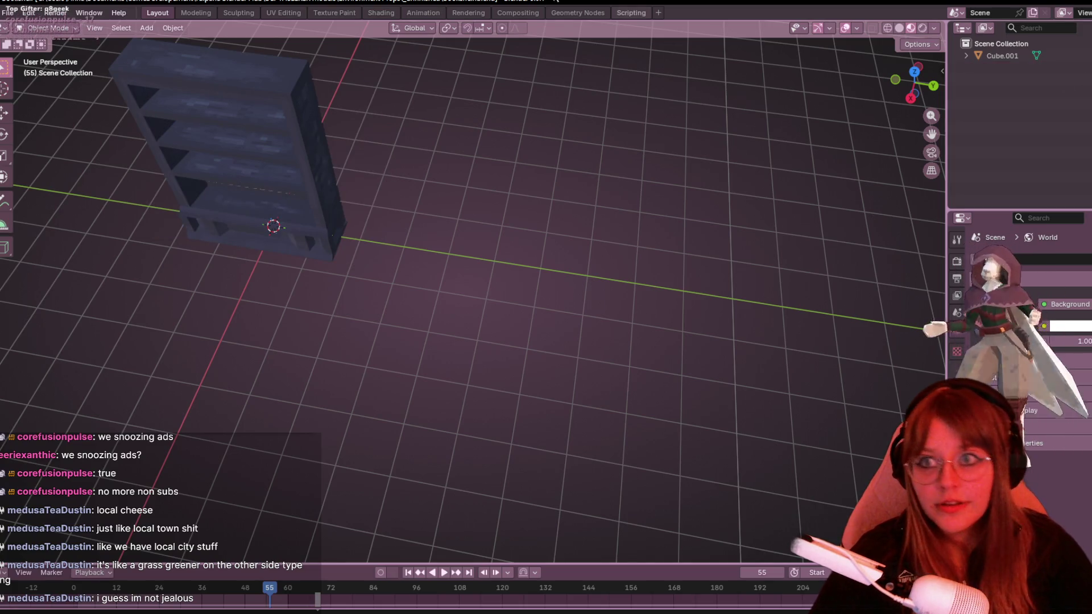
pyautogui.click(381, 13)
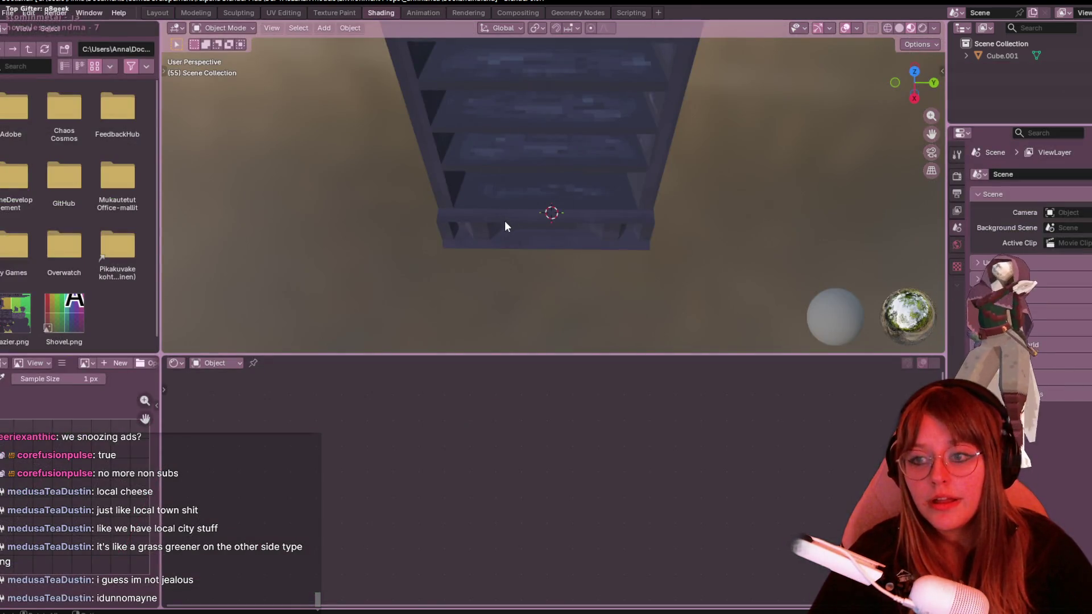
pyautogui.scroll(-1, 512, 213)
# Select Cube.001, return to the Layout workspace and purge unused data from the file.
pyautogui.click(537, 194)
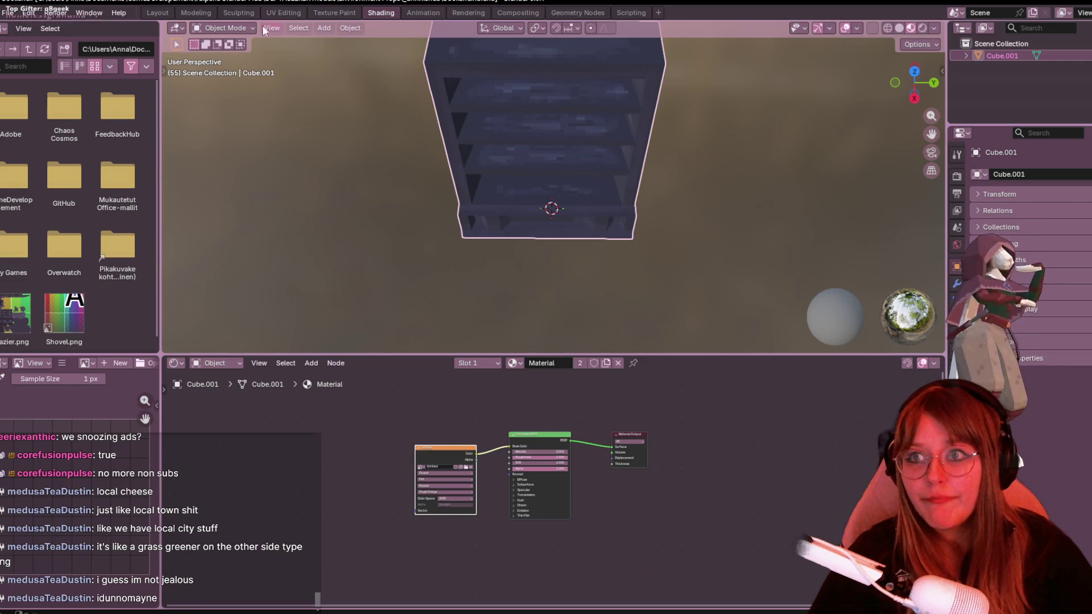
pyautogui.click(165, 12)
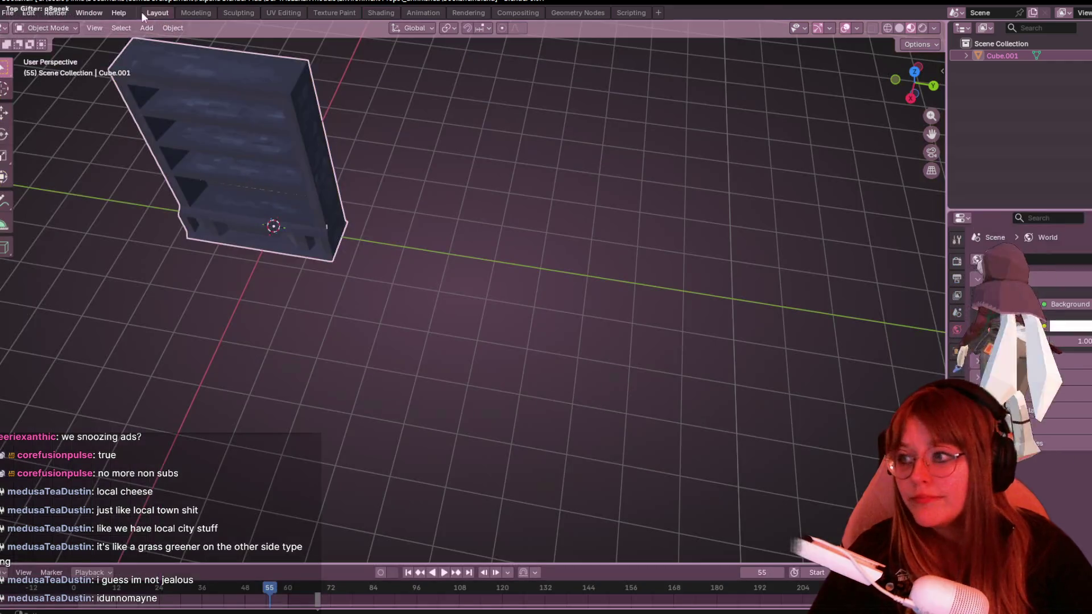
pyautogui.click(11, 14)
pyautogui.moveTo(51, 226)
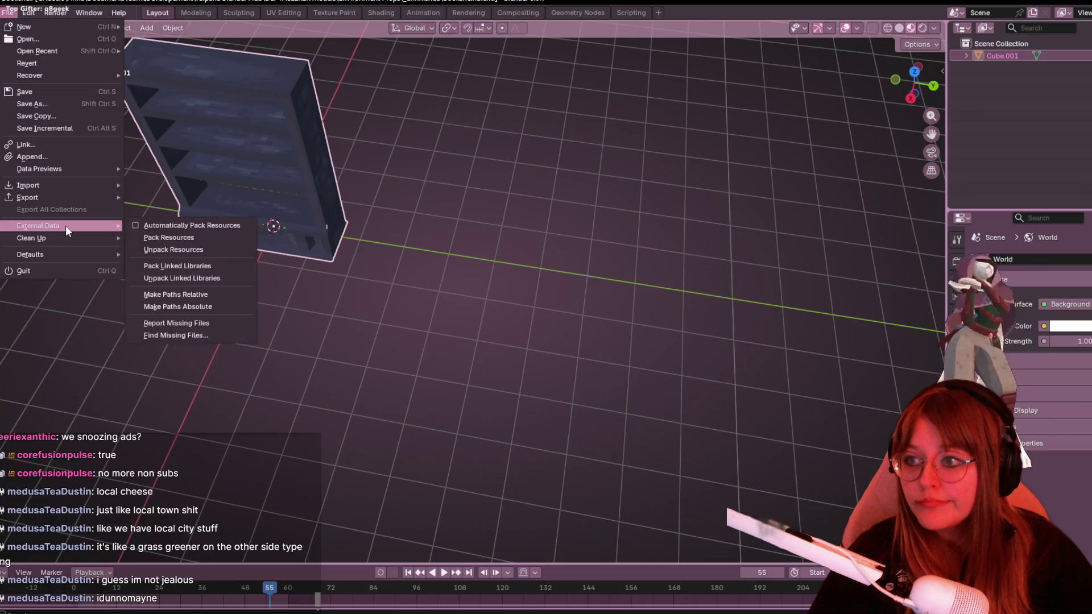
pyautogui.click(145, 240)
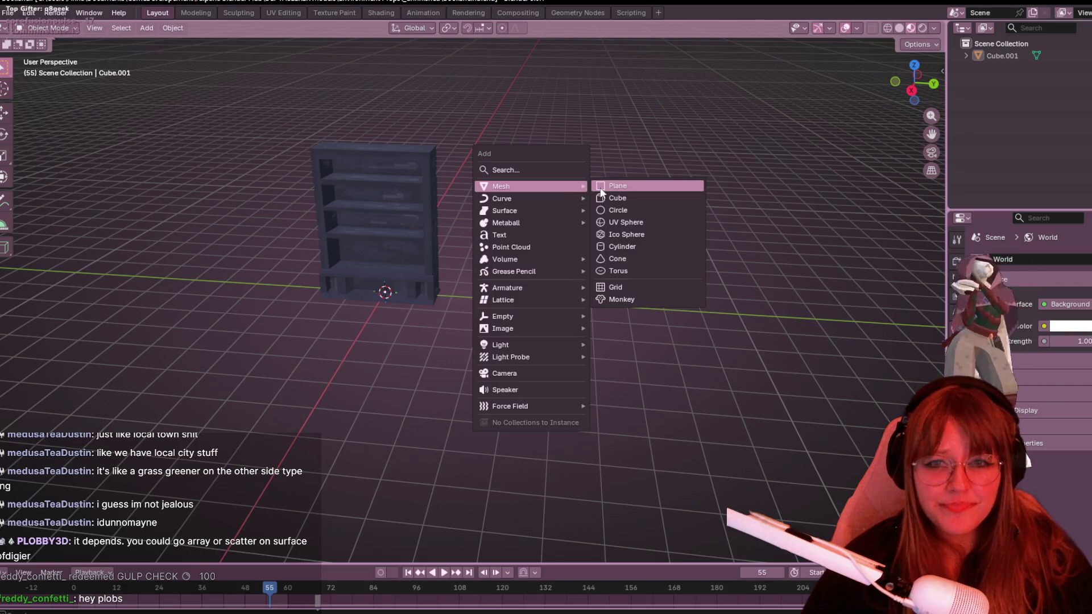
# Add a plane in top view, then move and shrink it to sit right of the shelf.
pyautogui.click(605, 187)
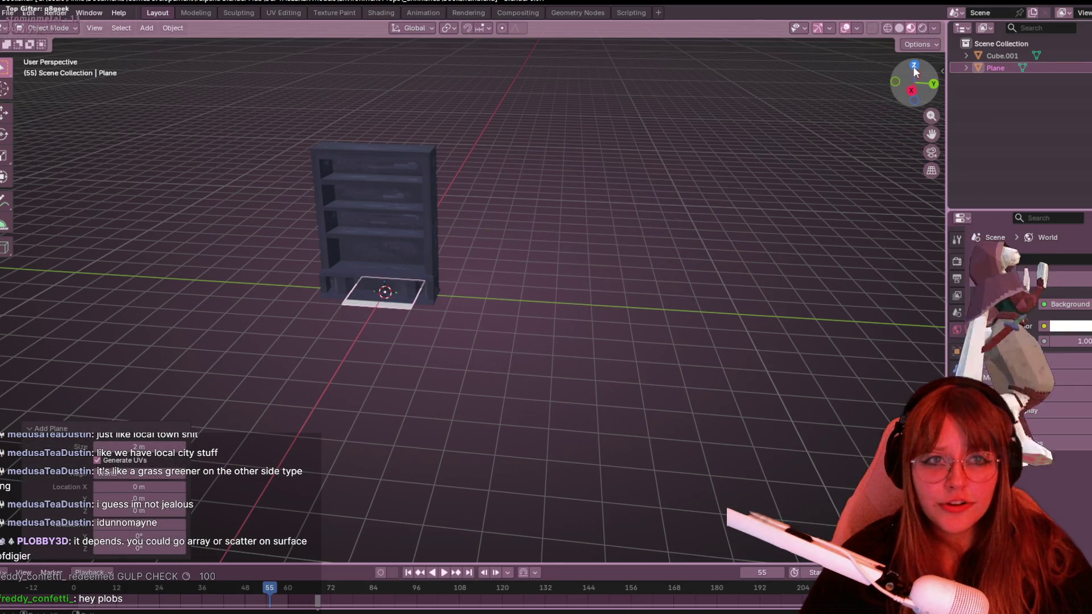
pyautogui.click(915, 67)
pyautogui.press('g')
pyautogui.click(556, 334)
pyautogui.press('s')
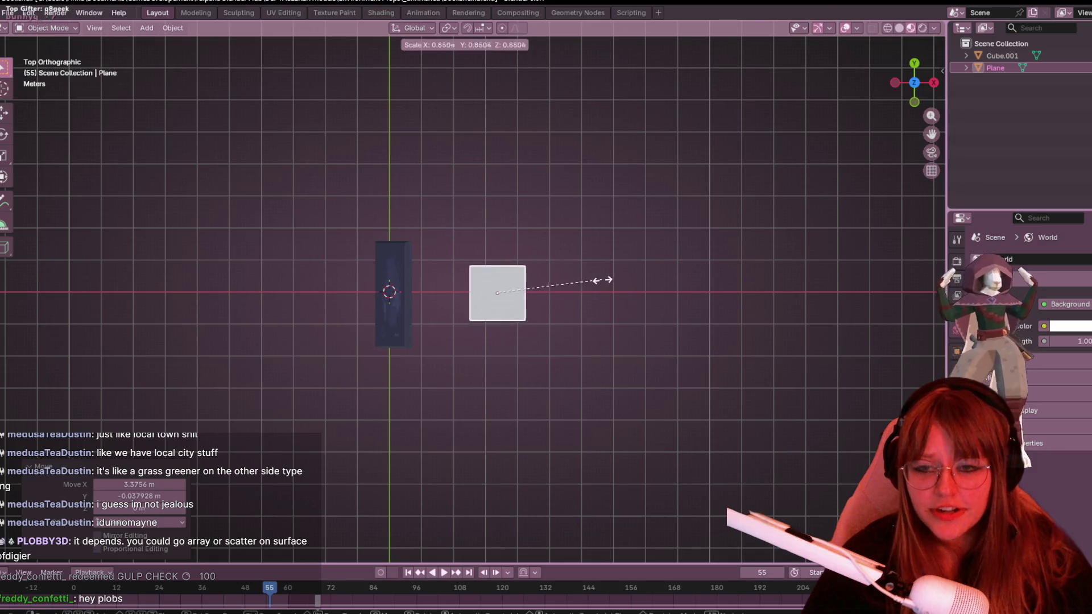
pyautogui.click(550, 286)
pyautogui.scroll(3, 547, 274)
pyautogui.keyDown('shift'); pyautogui.moveTo(548, 275); pyautogui.dragTo(463, 262, button='middle'); pyautogui.keyUp('shift')
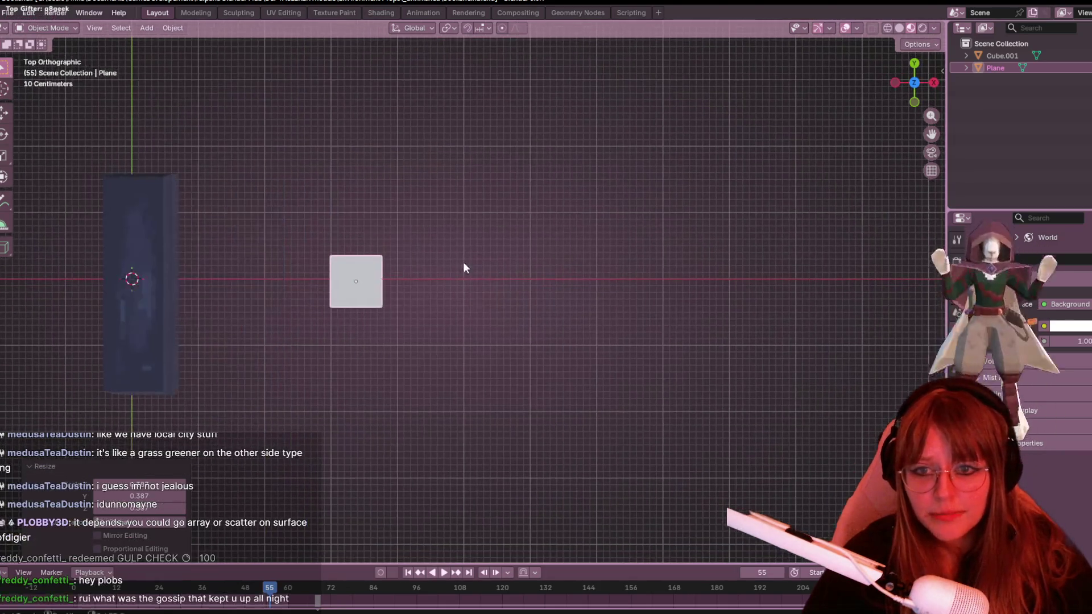
pyautogui.press('g')
pyautogui.click(415, 260)
pyautogui.press('s')
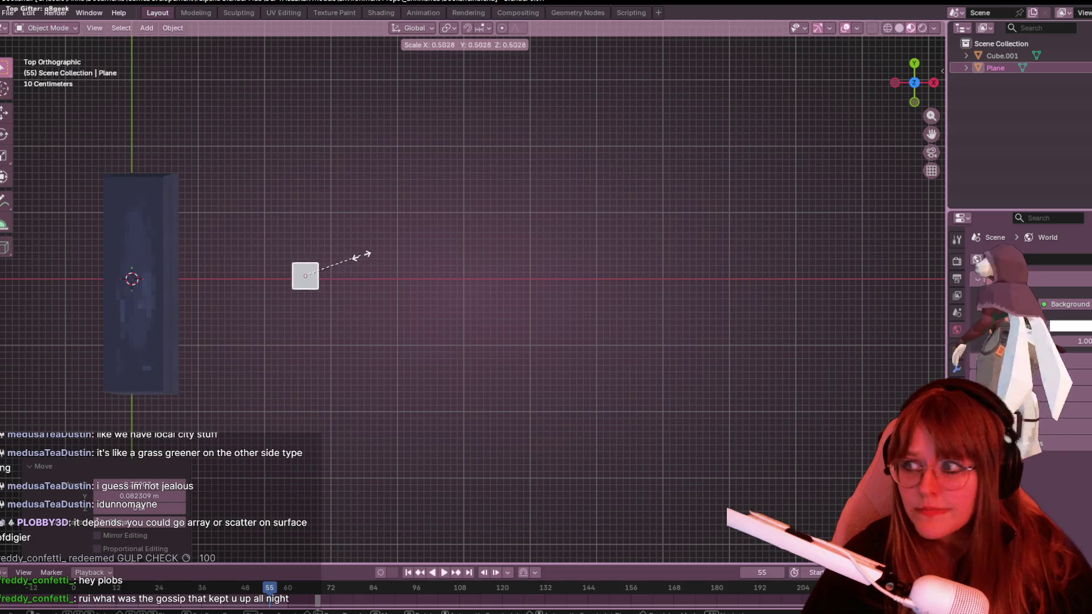
pyautogui.click(347, 263)
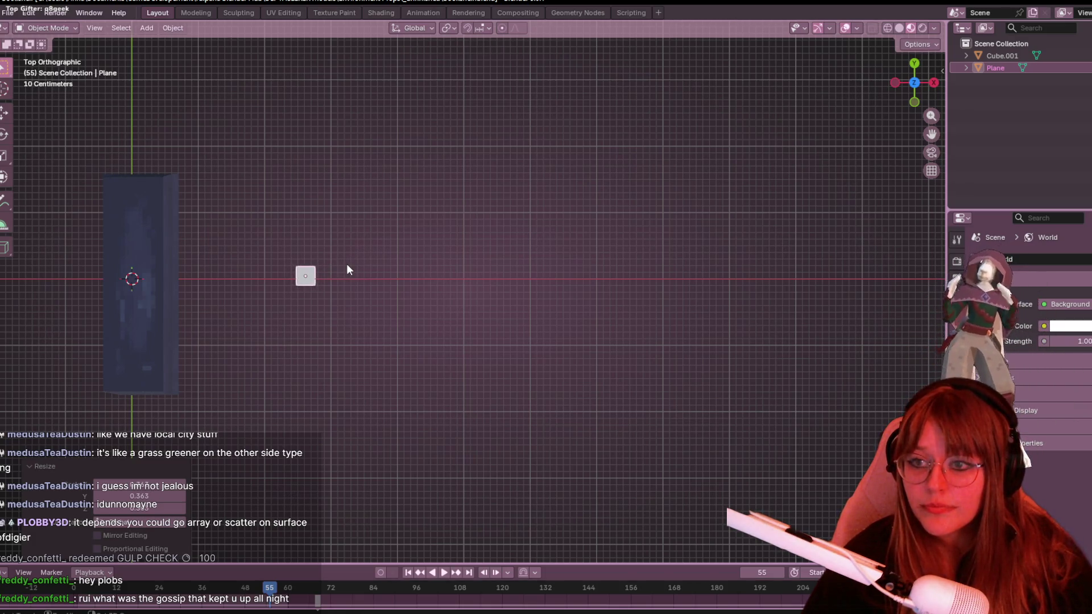
# Nudge the small plane into place beside the shelf, briefly checking its mesh.
pyautogui.keyDown('shift'); pyautogui.moveTo(347, 264); pyautogui.dragTo(422, 255, button='middle'); pyautogui.keyUp('shift')
pyautogui.press('g')
pyautogui.click(373, 253)
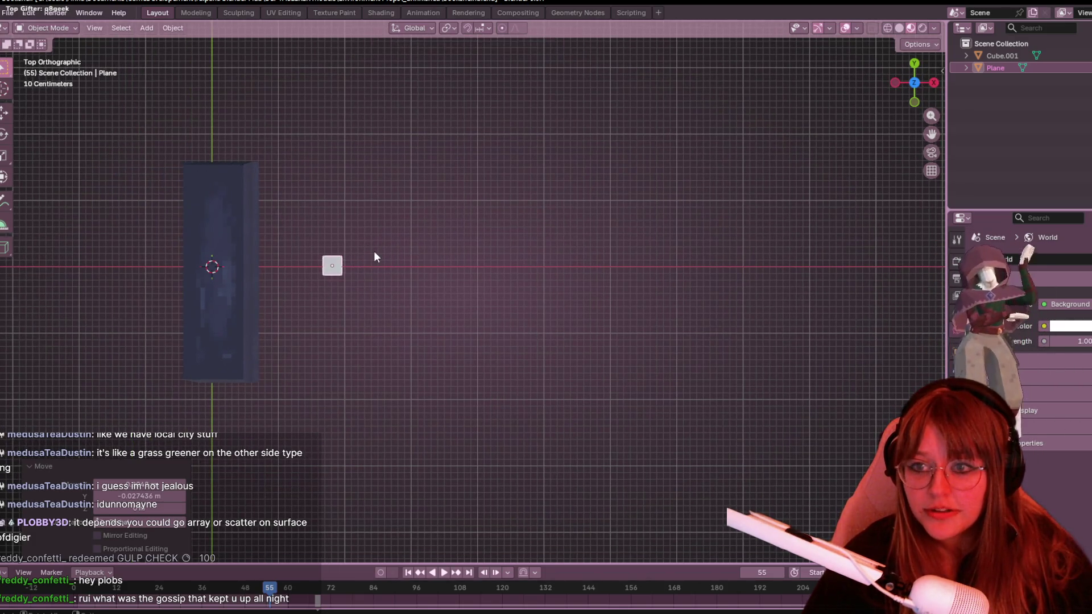
pyautogui.scroll(4, 373, 253)
pyautogui.scroll(3, 527, 184)
pyautogui.keyDown('shift'); pyautogui.moveTo(527, 185); pyautogui.dragTo(404, 239, button='middle'); pyautogui.keyUp('shift')
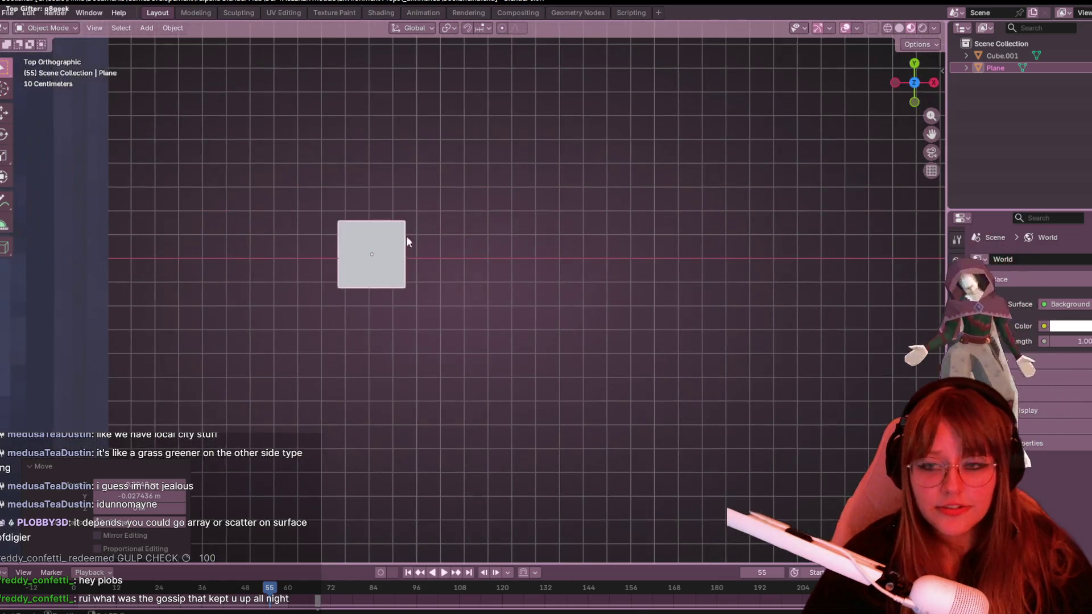
pyautogui.scroll(2, 336, 237)
pyautogui.keyDown('shift'); pyautogui.moveTo(336, 236); pyautogui.dragTo(442, 255, button='middle'); pyautogui.keyUp('shift')
pyautogui.press('Tab')
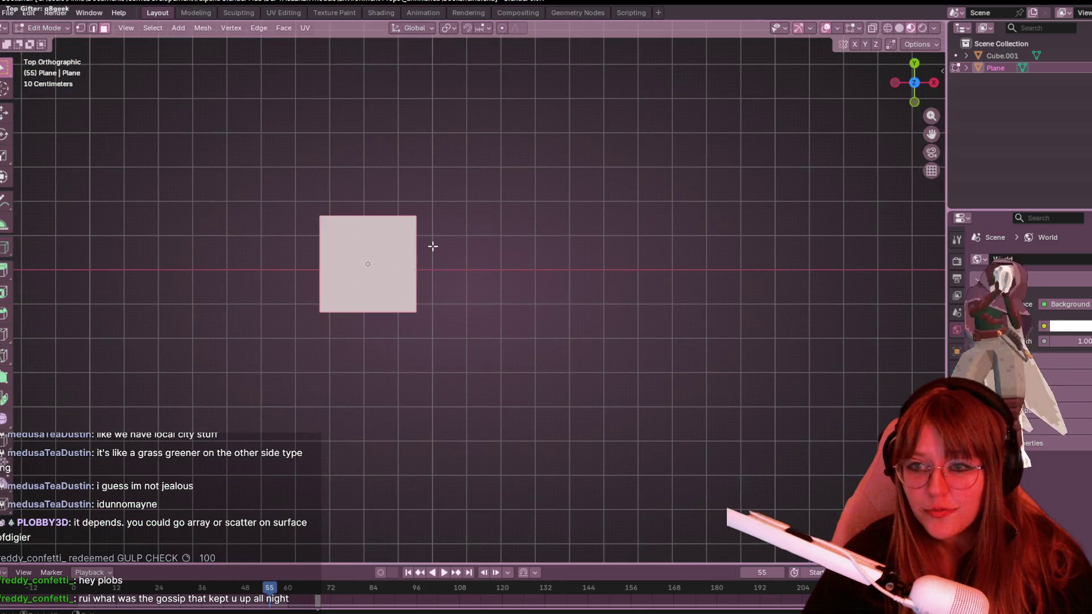
pyautogui.scroll(-4, 432, 247)
pyautogui.scroll(2, 461, 272)
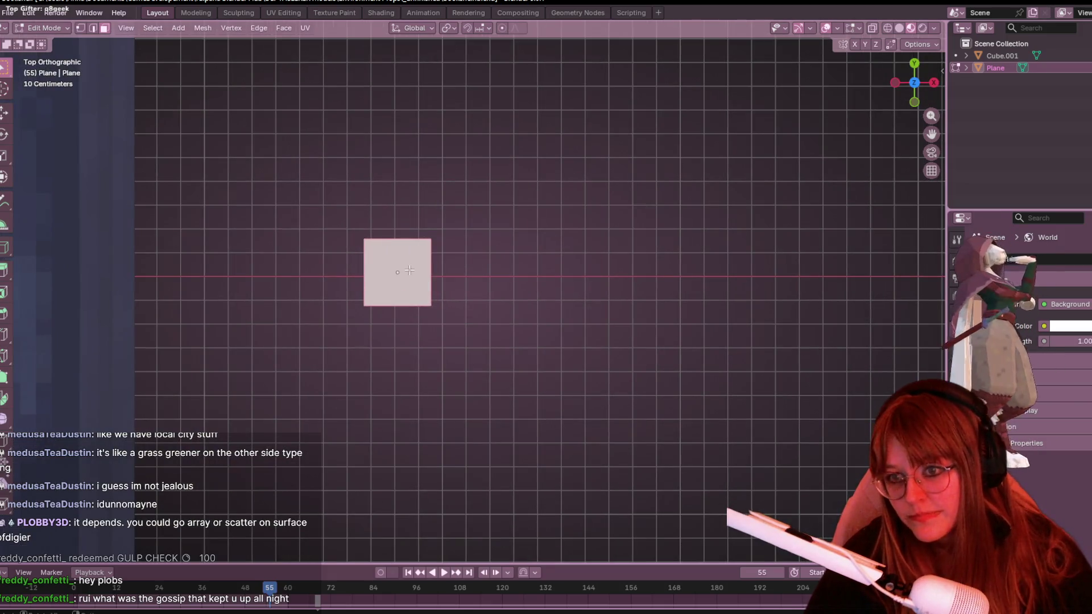
pyautogui.press('Tab')
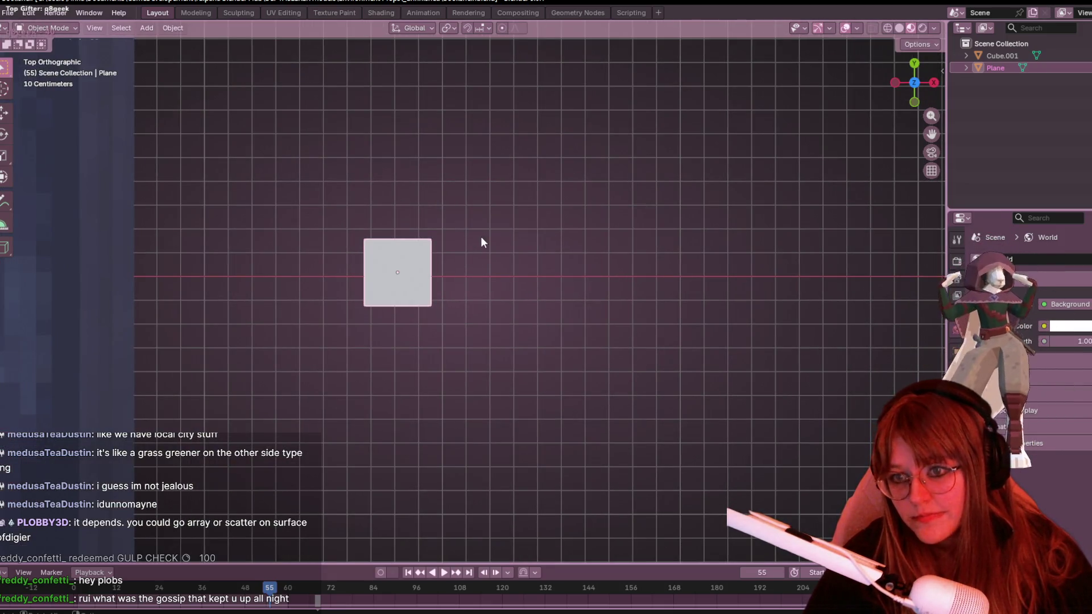
pyautogui.scroll(1, 414, 288)
pyautogui.press('g')
pyautogui.click(385, 277)
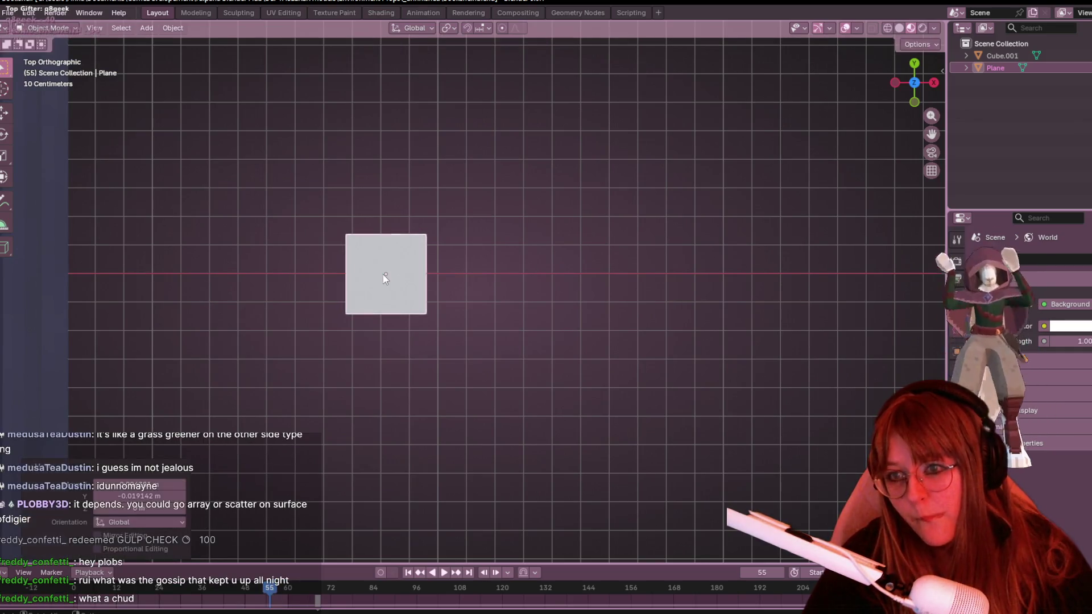
pyautogui.scroll(1, 427, 269)
# From the right view, raise the plane to shelf height and enlarge it.
pyautogui.moveTo(459, 258)
pyautogui.mouseDown(button='middle')
pyautogui.moveTo(367, 257)
pyautogui.moveTo(335, 169)
pyautogui.moveTo(435, 141)
pyautogui.moveTo(482, 391)
pyautogui.mouseUp(button='middle')
pyautogui.scroll(3, 481, 390)
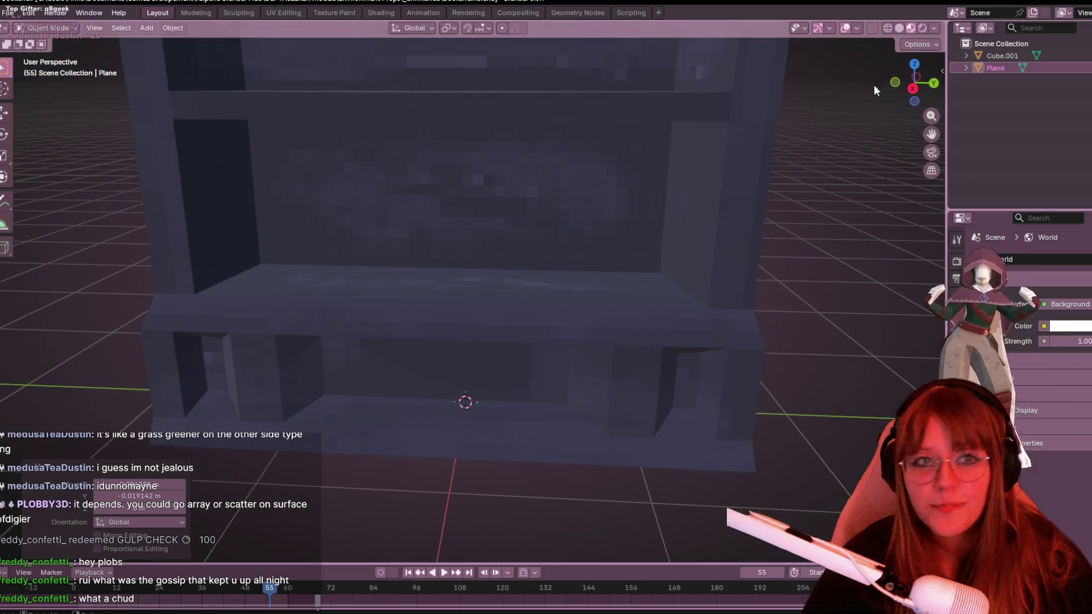
pyautogui.scroll(-3, 705, 214)
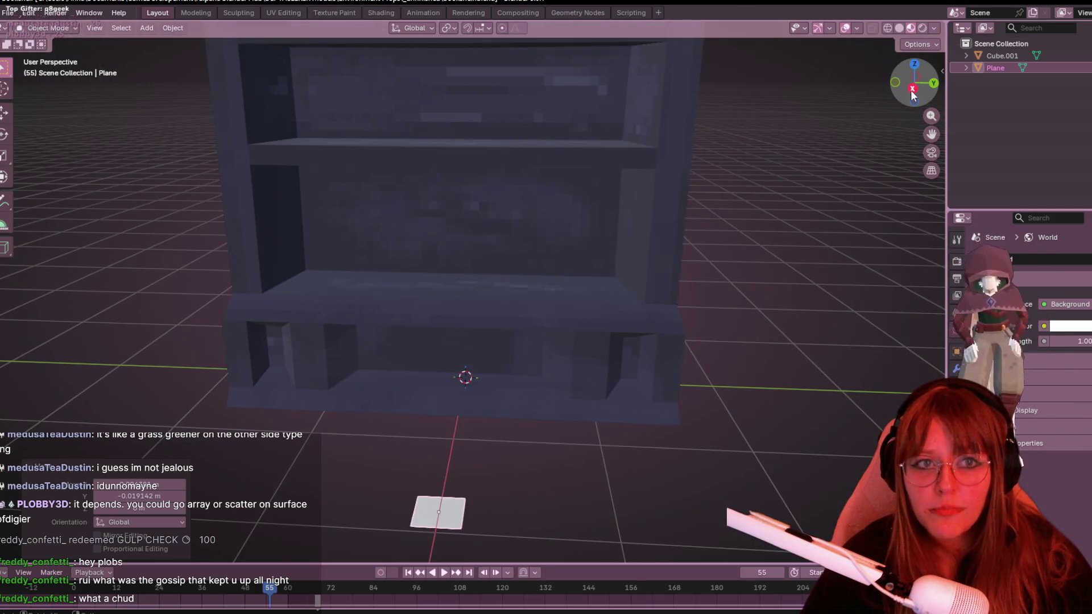
pyautogui.click(912, 89)
pyautogui.press('g')
pyautogui.click(542, 254)
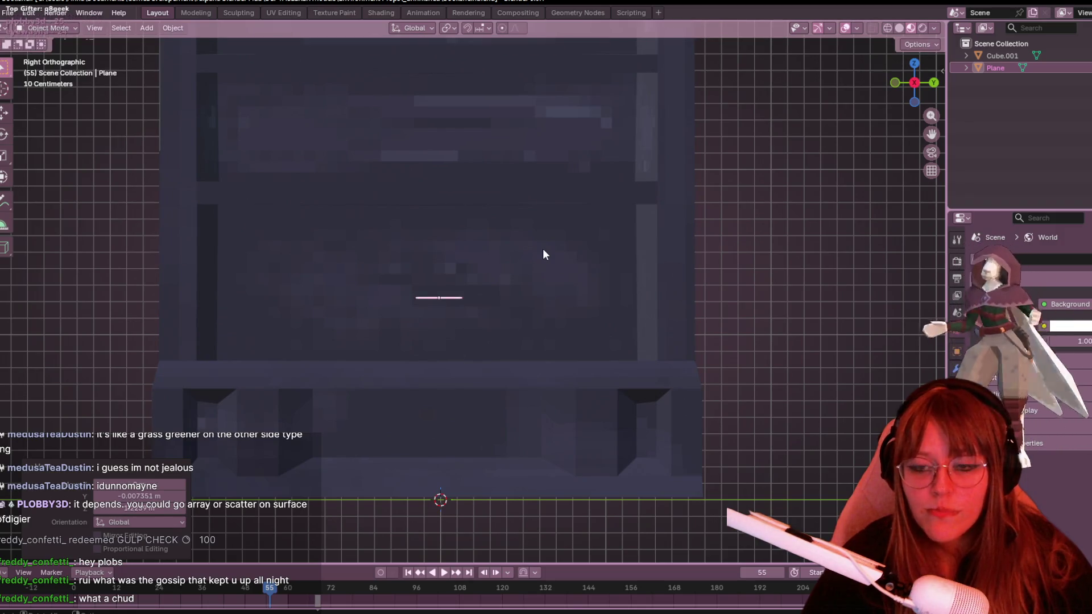
pyautogui.press('s')
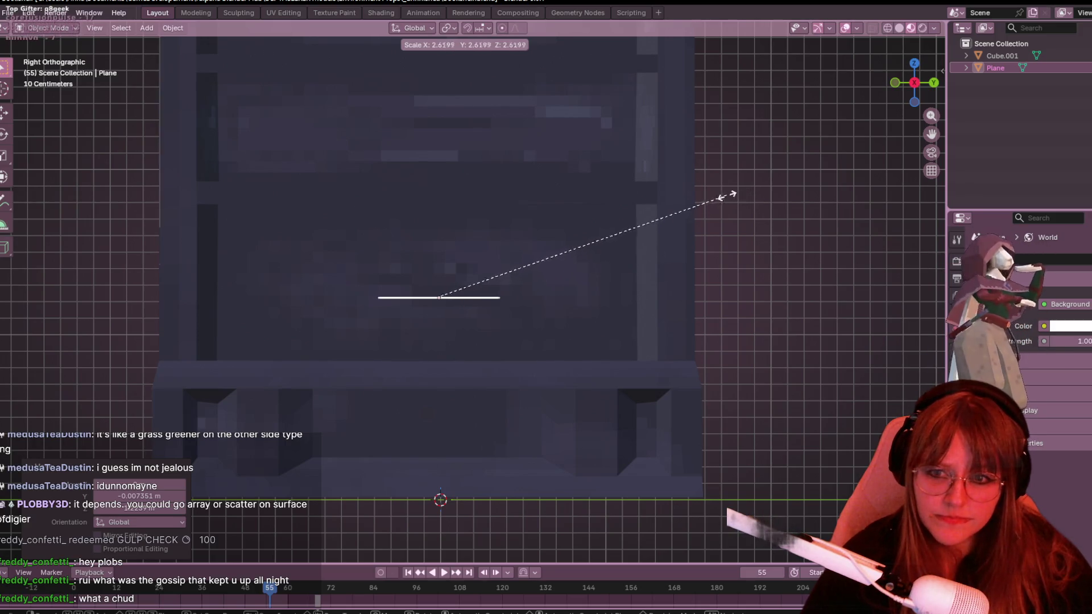
pyautogui.click(726, 196)
pyautogui.moveTo(726, 196)
pyautogui.mouseDown(button='middle')
pyautogui.moveTo(691, 244)
pyautogui.moveTo(699, 277)
pyautogui.moveTo(670, 185)
pyautogui.moveTo(682, 248)
pyautogui.mouseUp(button='middle')
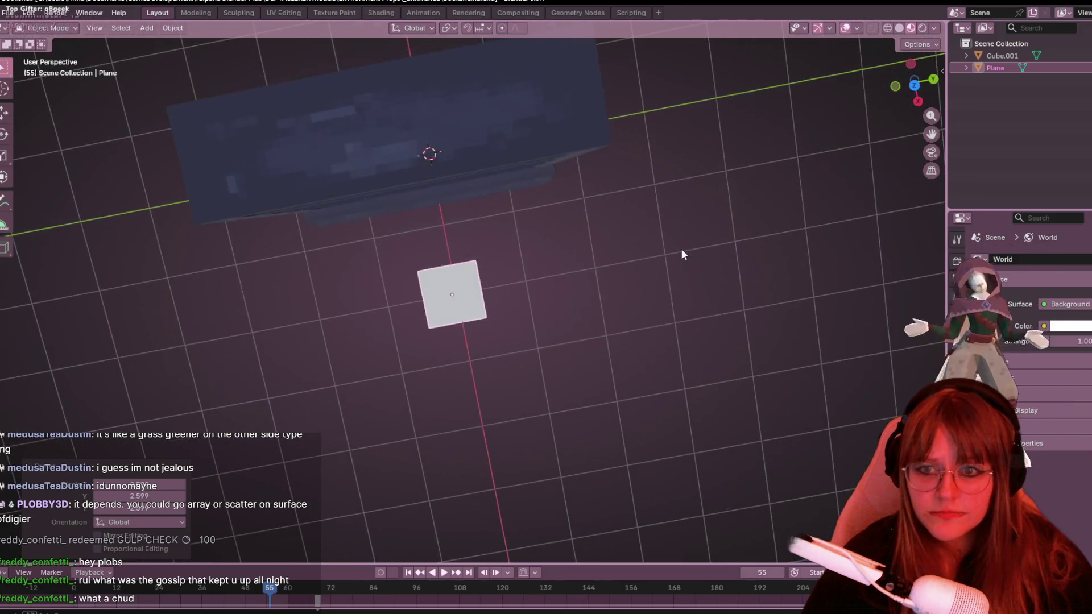
# Scale the plane along X into a narrow rectangle and check it from several views.
pyautogui.press('s')
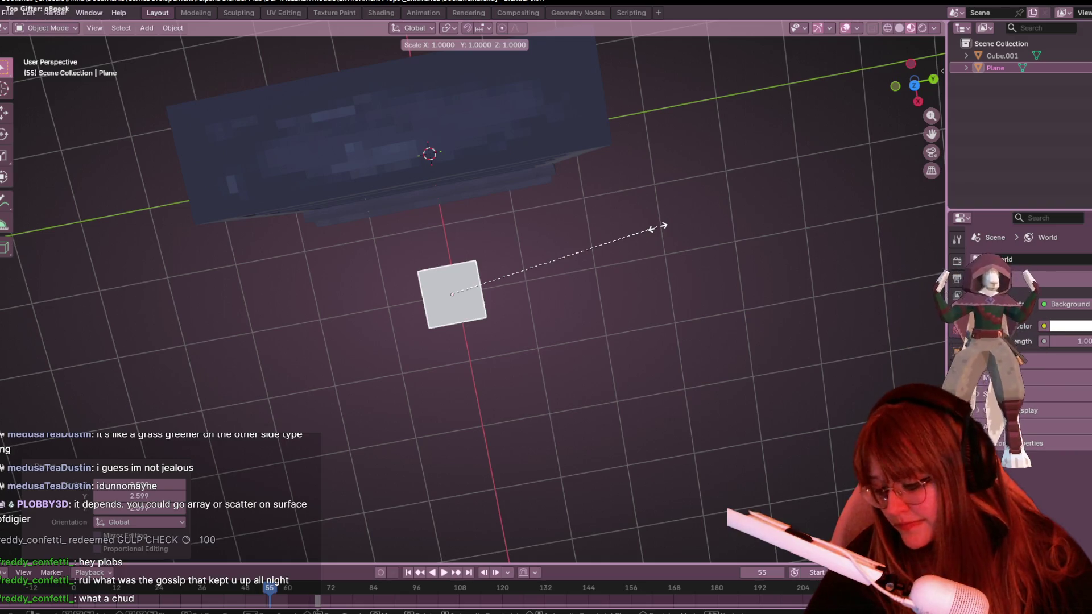
pyautogui.press('x')
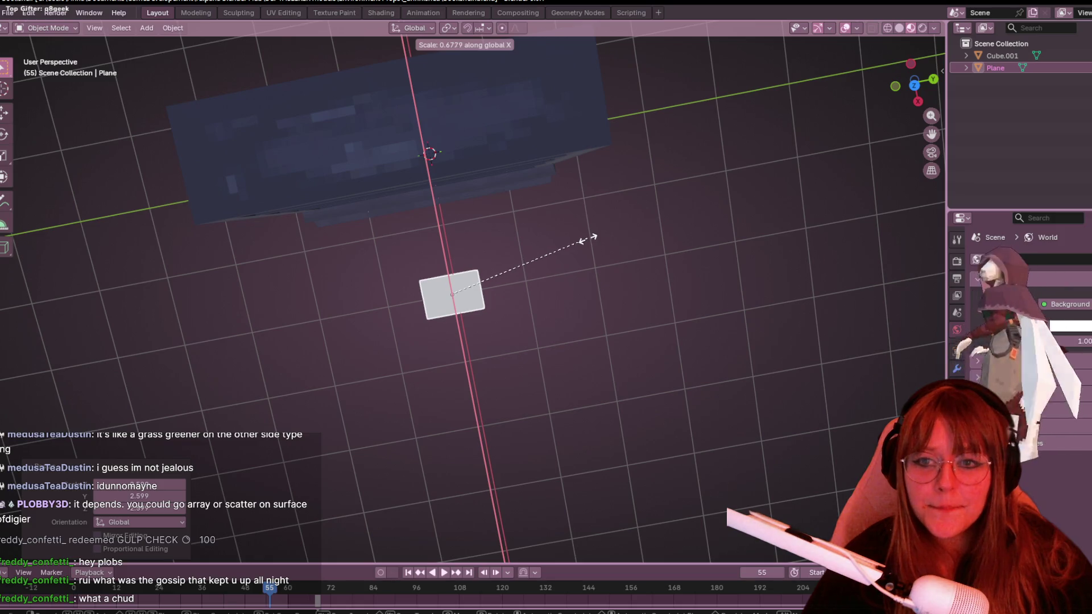
pyautogui.click(587, 239)
pyautogui.scroll(-5, 654, 244)
pyautogui.moveTo(653, 244)
pyautogui.mouseDown(button='middle')
pyautogui.moveTo(584, 119)
pyautogui.moveTo(391, 179)
pyautogui.mouseUp(button='middle')
pyautogui.scroll(4, 489, 206)
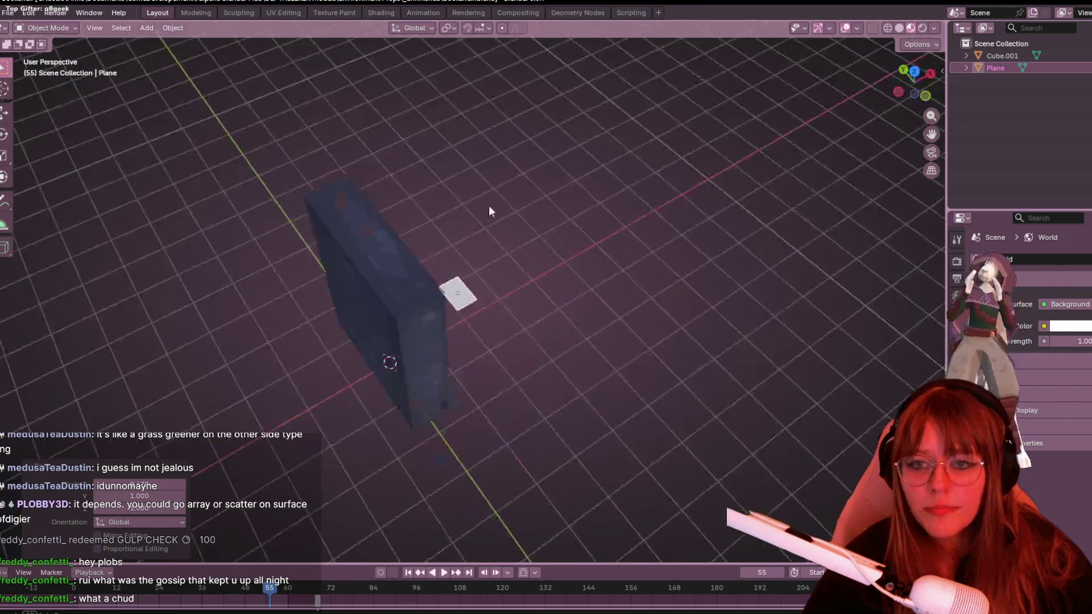
pyautogui.moveTo(489, 211); pyautogui.dragTo(839, 93, button='middle')
pyautogui.click(915, 89)
pyautogui.press('Tab')
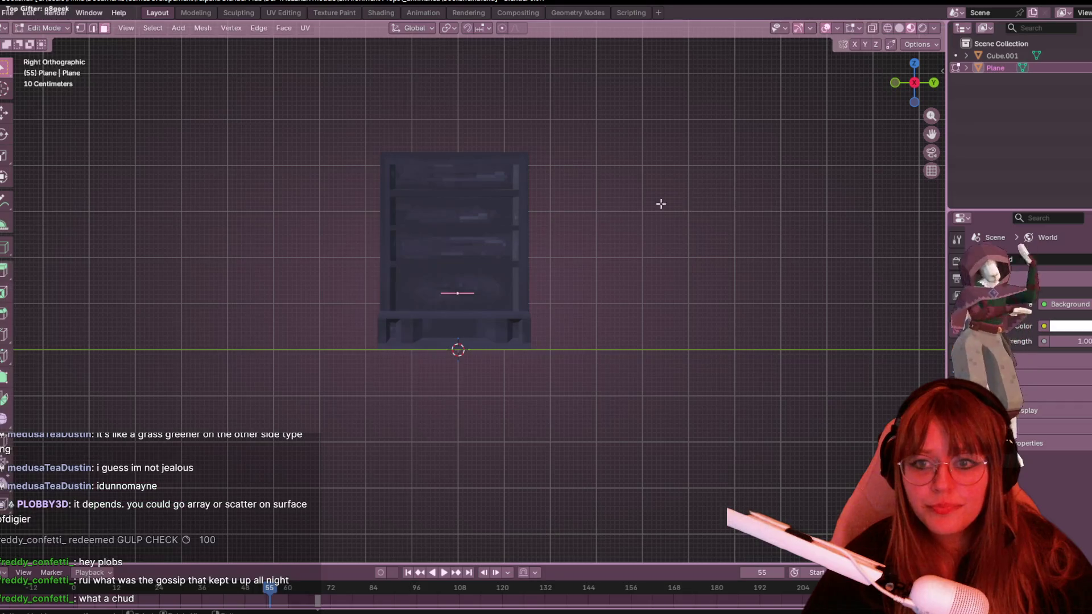
pyautogui.scroll(5, 513, 282)
# Extrude the plane along its normal into a thin box and return to Object Mode.
pyautogui.press('e')
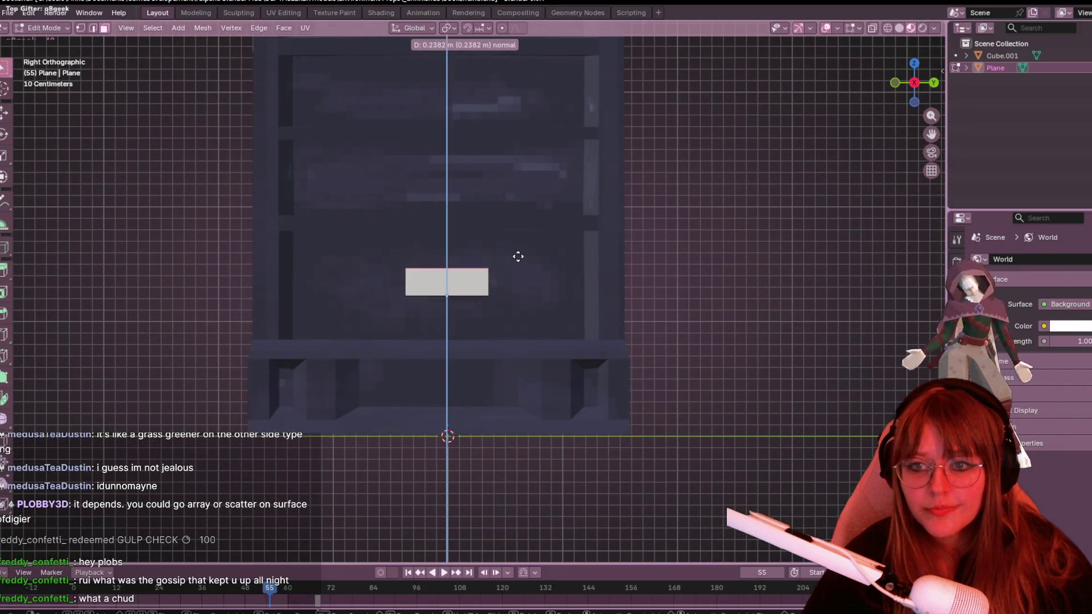
pyautogui.click(518, 262)
pyautogui.moveTo(517, 261)
pyautogui.mouseDown(button='middle')
pyautogui.moveTo(460, 151)
pyautogui.moveTo(499, 122)
pyautogui.moveTo(652, 300)
pyautogui.moveTo(637, 342)
pyautogui.moveTo(572, 211)
pyautogui.mouseUp(button='middle')
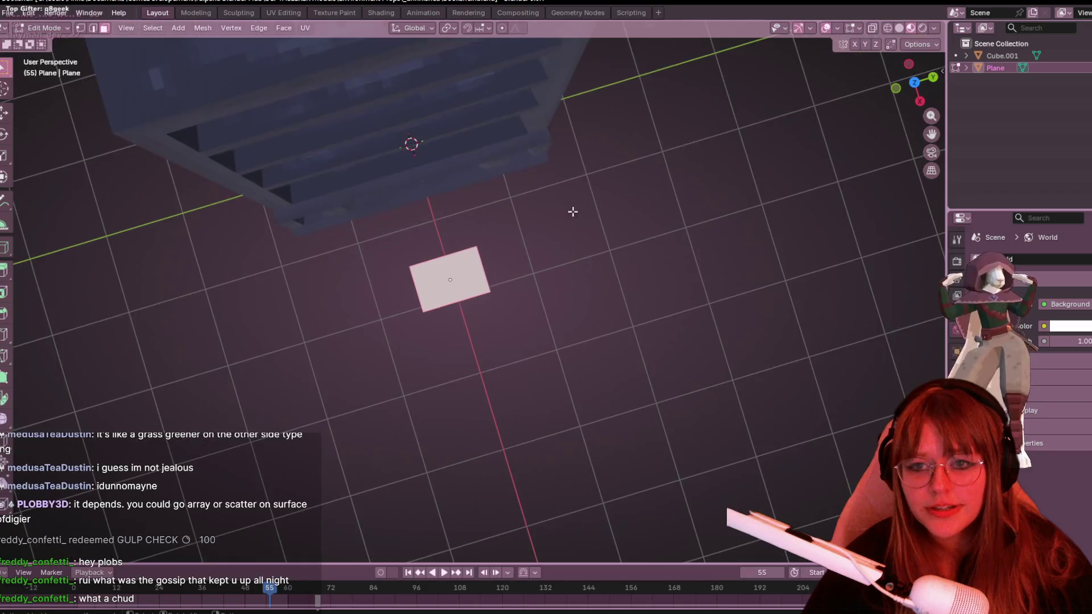
pyautogui.moveTo(642, 216)
pyautogui.mouseDown(button='middle')
pyautogui.moveTo(595, 127)
pyautogui.moveTo(615, 353)
pyautogui.moveTo(519, 230)
pyautogui.moveTo(531, 223)
pyautogui.moveTo(586, 262)
pyautogui.moveTo(552, 308)
pyautogui.moveTo(715, 178)
pyautogui.moveTo(706, 301)
pyautogui.moveTo(373, 285)
pyautogui.moveTo(325, 241)
pyautogui.moveTo(539, 317)
pyautogui.moveTo(584, 193)
pyautogui.moveTo(556, 254)
pyautogui.moveTo(391, 248)
pyautogui.moveTo(517, 305)
pyautogui.moveTo(592, 281)
pyautogui.moveTo(523, 237)
pyautogui.moveTo(559, 197)
pyautogui.mouseUp(button='middle')
pyautogui.press('Tab')
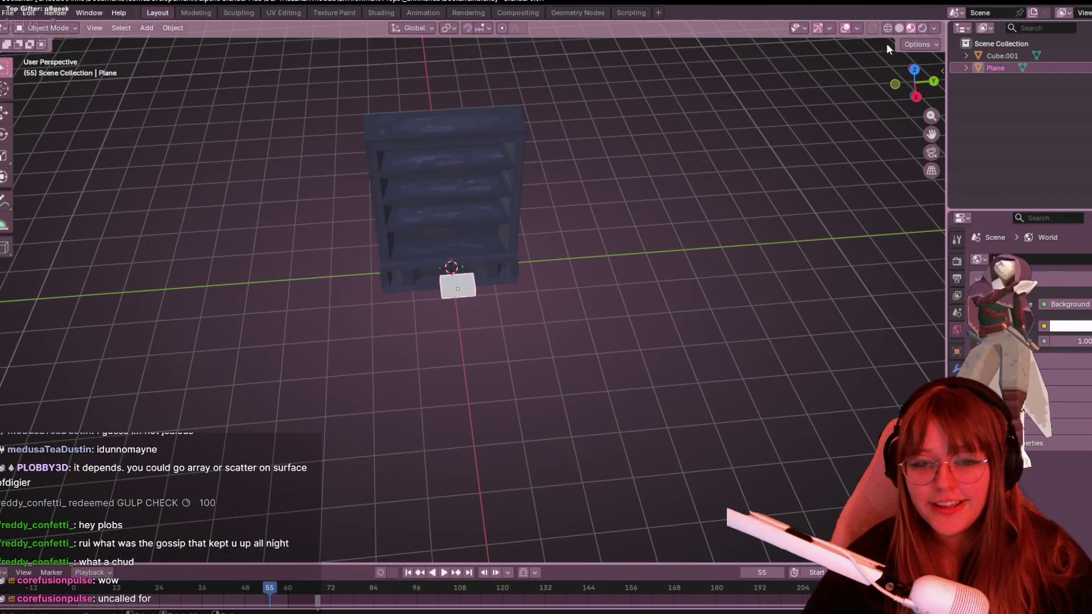
# Select the box in the right view and rotate it 90 degrees upright.
pyautogui.click(914, 68)
pyautogui.scroll(4, 510, 257)
pyautogui.scroll(4, 569, 246)
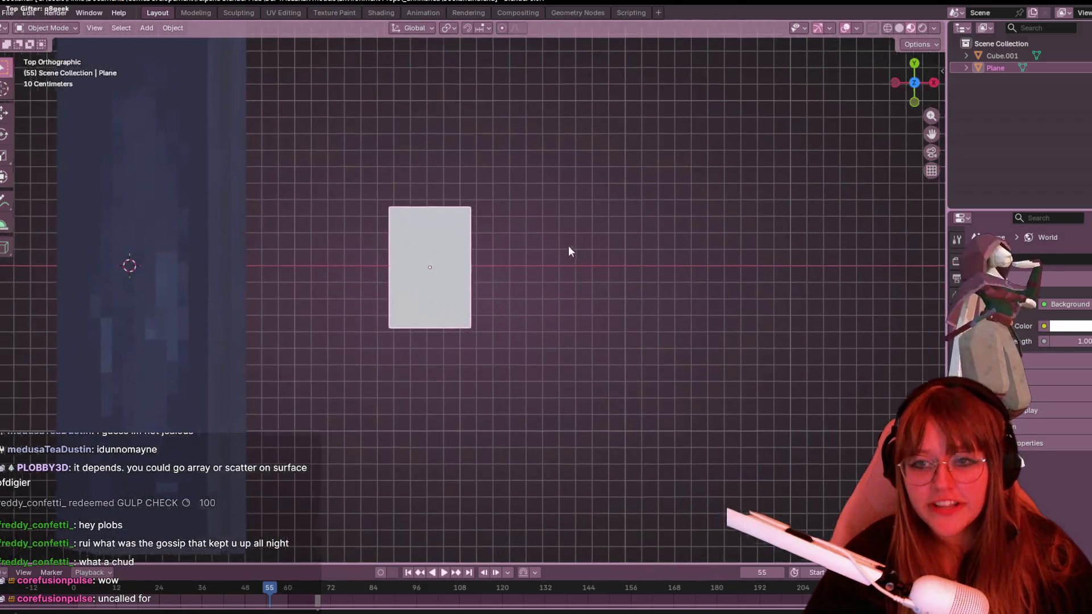
pyautogui.click(568, 246)
pyautogui.keyDown('shift'); pyautogui.moveTo(569, 246); pyautogui.dragTo(587, 241, button='middle'); pyautogui.keyUp('shift')
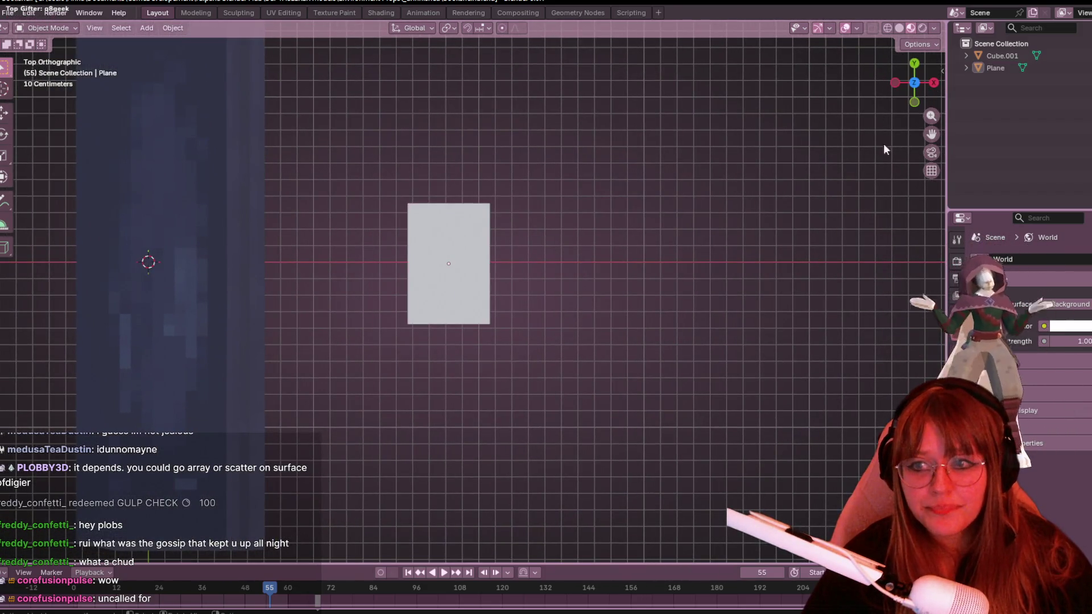
pyautogui.click(934, 82)
pyautogui.click(466, 319)
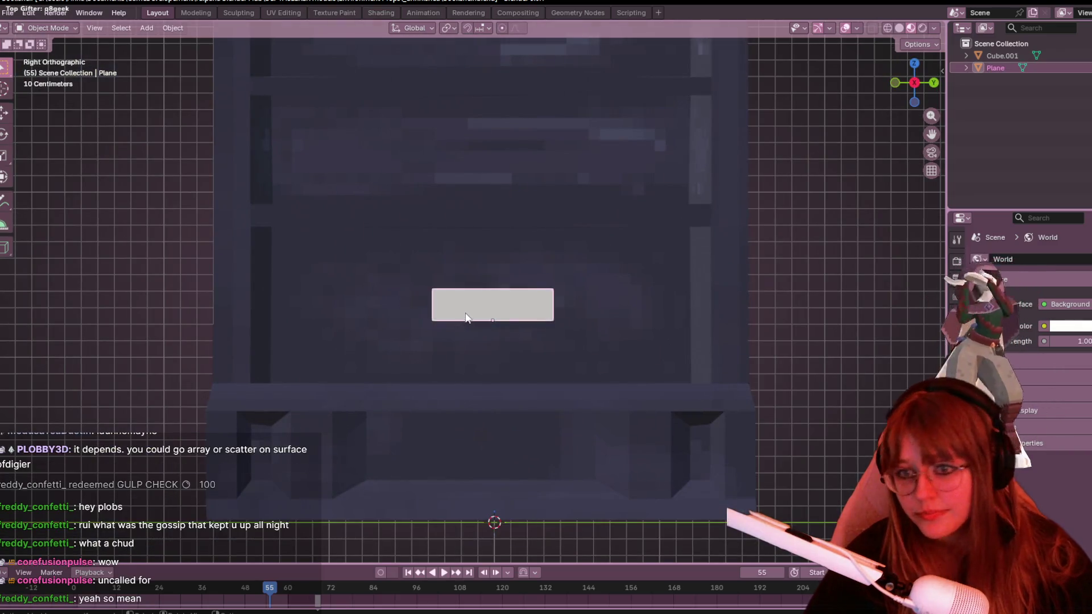
pyautogui.scroll(-2, 466, 319)
pyautogui.write('r9')
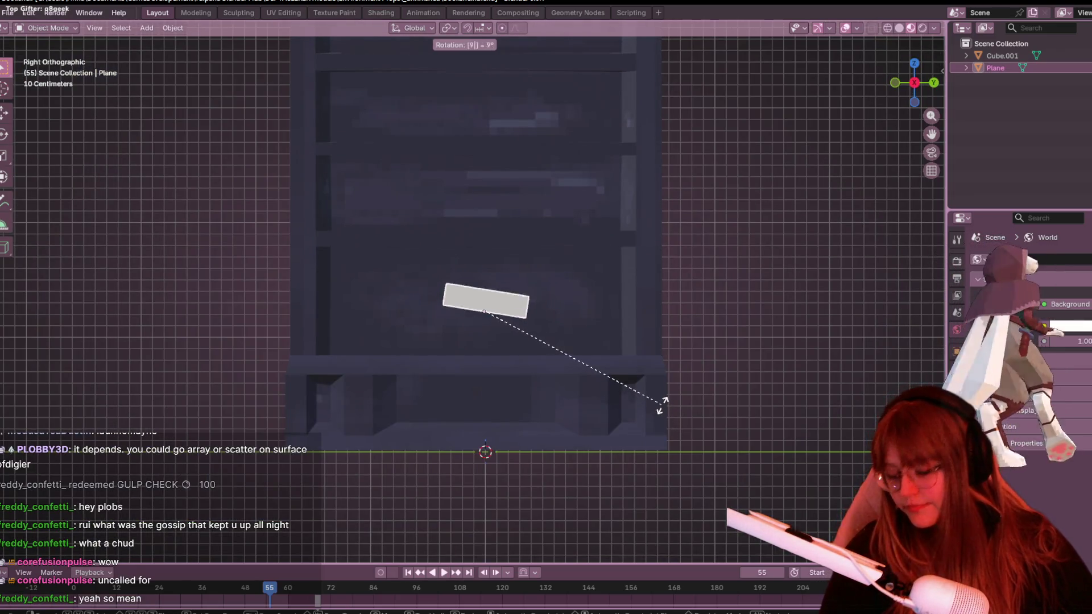
pyautogui.write('0')
pyautogui.press('Return')
pyautogui.scroll(1, 672, 404)
pyautogui.scroll(2, 690, 467)
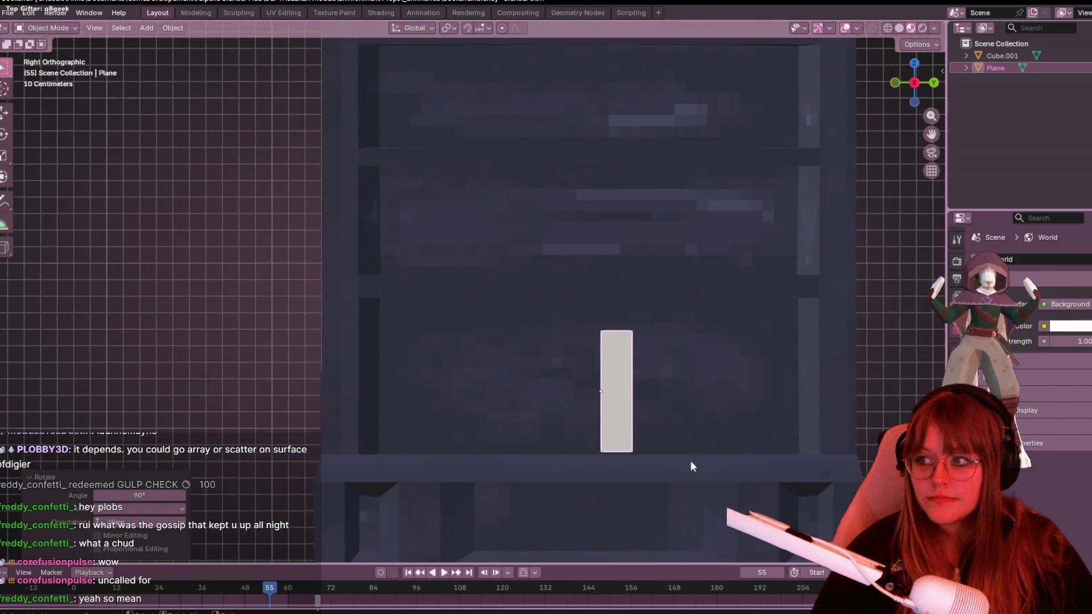
# Move the box left and into the lower shelf compartment, checking from the back and in perspective.
pyautogui.press('g')
pyautogui.click(519, 378)
pyautogui.click(933, 82)
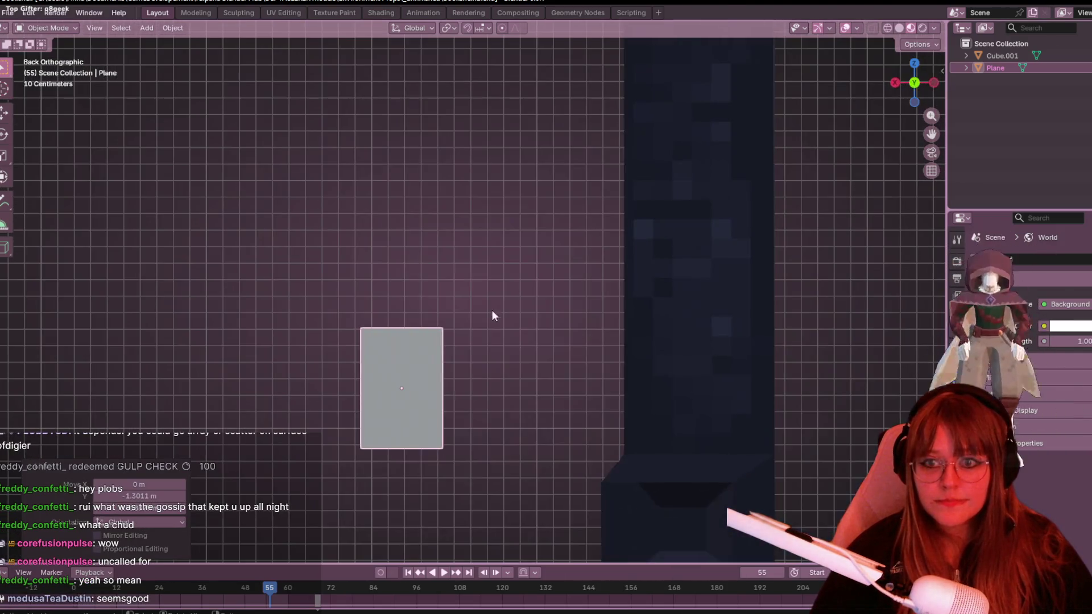
pyautogui.press('g')
pyautogui.click(756, 344)
pyautogui.moveTo(756, 344)
pyautogui.mouseDown(button='middle')
pyautogui.moveTo(614, 427)
pyautogui.moveTo(592, 354)
pyautogui.moveTo(469, 272)
pyautogui.moveTo(488, 358)
pyautogui.moveTo(462, 299)
pyautogui.mouseUp(button='middle')
pyautogui.scroll(-2, 591, 354)
pyautogui.scroll(2, 487, 333)
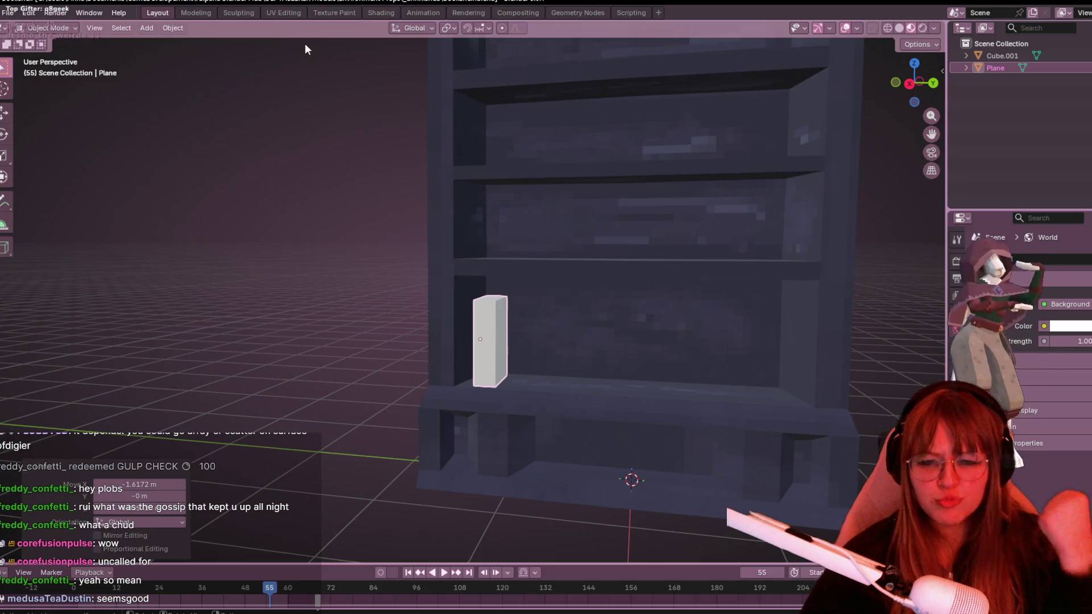
pyautogui.moveTo(521, 296)
pyautogui.mouseDown(button='middle')
pyautogui.moveTo(345, 158)
pyautogui.moveTo(305, 257)
pyautogui.mouseUp(button='middle')
pyautogui.scroll(2, 447, 239)
# Nudge the book slab from the right view and inspect it in perspective.
pyautogui.click(911, 83)
pyautogui.moveTo(306, 256); pyautogui.dragTo(404, 230)
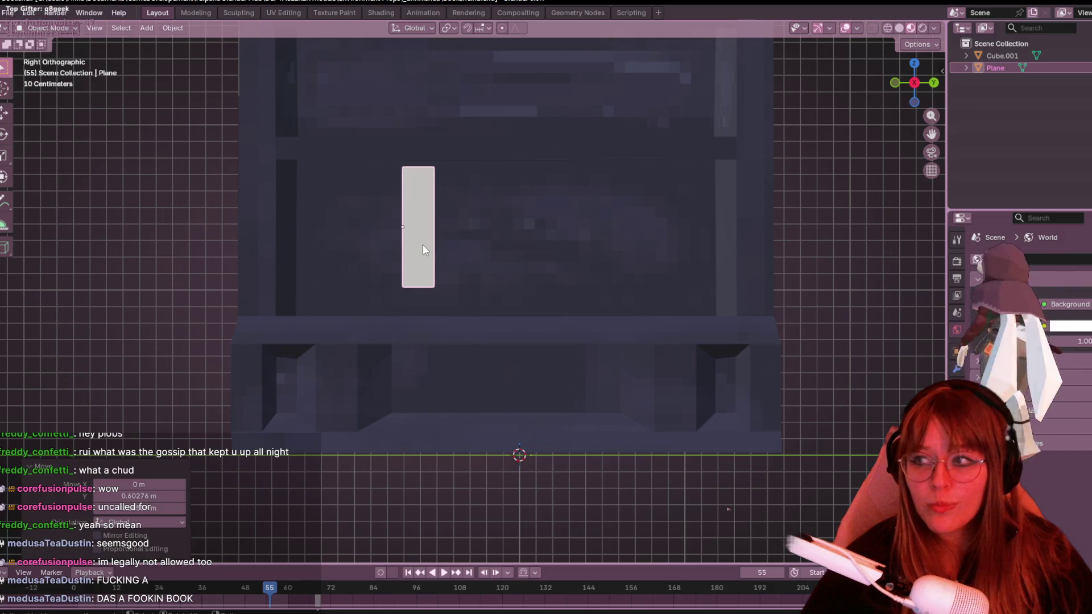
pyautogui.scroll(-1, 422, 244)
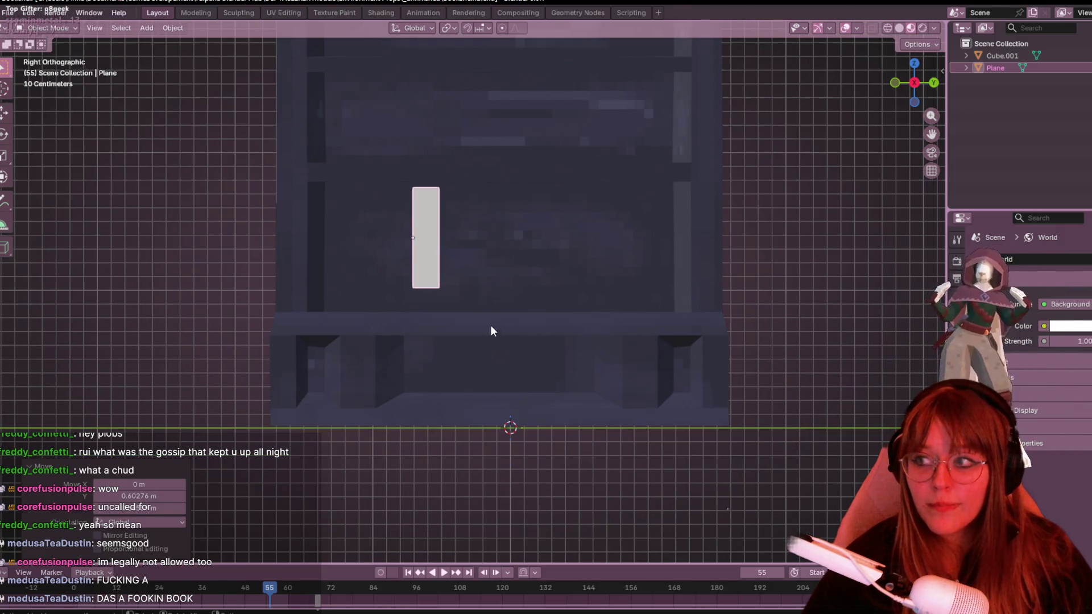
pyautogui.moveTo(549, 175)
pyautogui.keyDown('shift'); pyautogui.mouseDown(button='middle')
pyautogui.moveTo(460, 169)
pyautogui.moveTo(486, 172)
pyautogui.mouseUp(button='middle'); pyautogui.keyUp('shift')
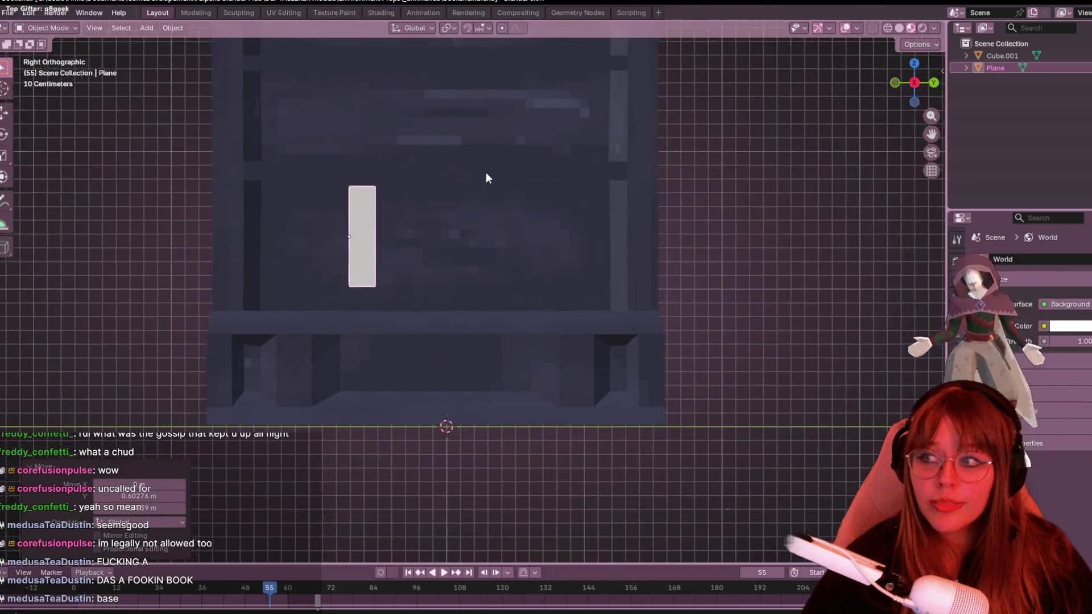
pyautogui.scroll(2, 422, 225)
pyautogui.scroll(3, 487, 168)
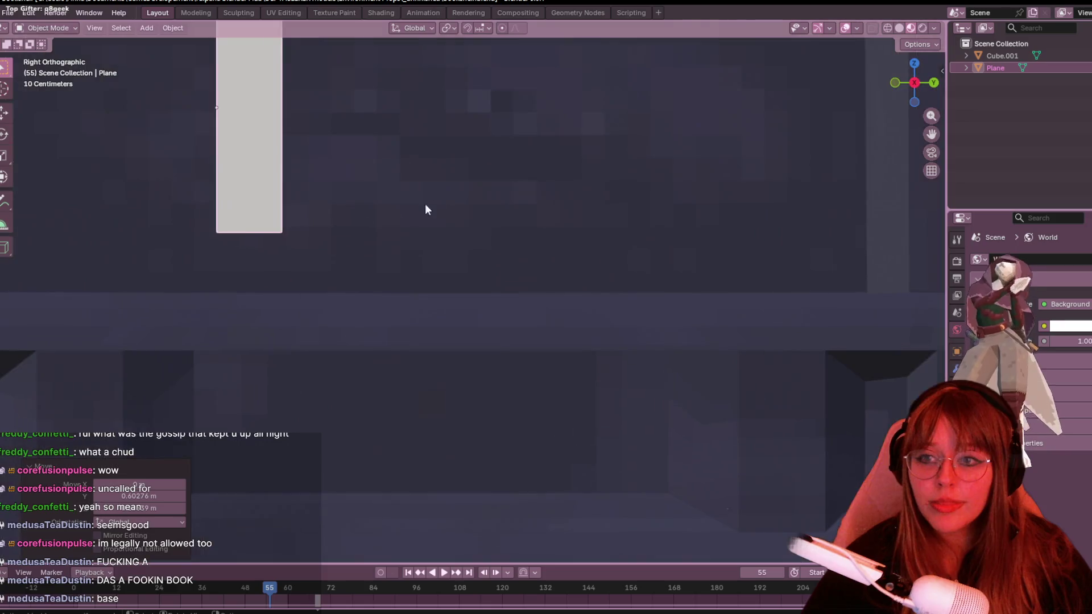
pyautogui.moveTo(425, 203)
pyautogui.keyDown('shift'); pyautogui.mouseDown(button='middle')
pyautogui.moveTo(334, 345)
pyautogui.moveTo(518, 268)
pyautogui.mouseUp(button='middle'); pyautogui.keyUp('shift')
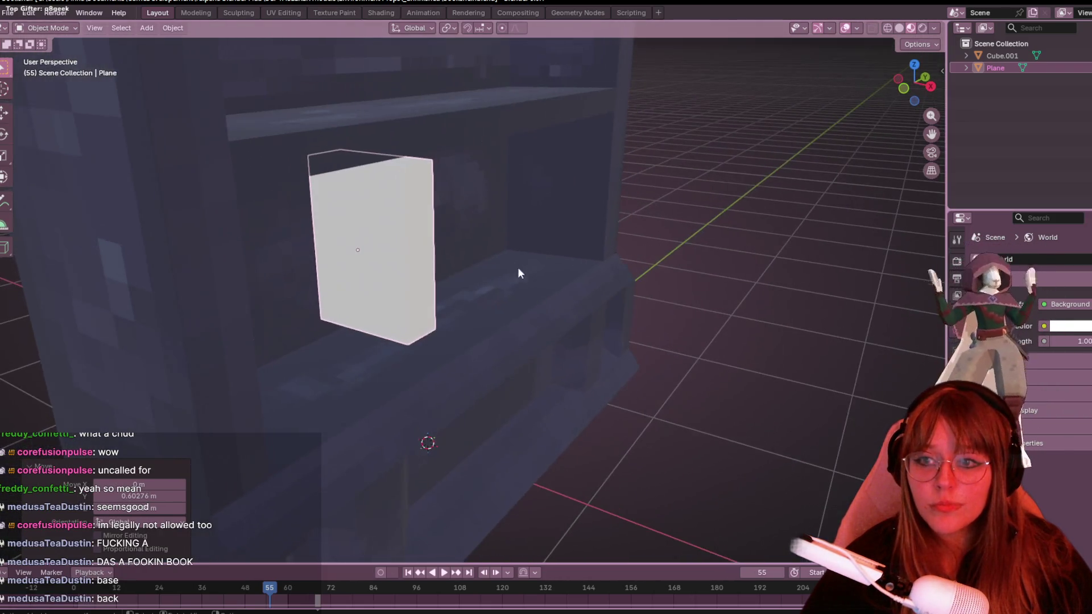
# Reposition the plane in the front orthographic view.
pyautogui.click(904, 89)
pyautogui.keyDown('shift'); pyautogui.moveTo(366, 218); pyautogui.dragTo(110, 227, button='middle'); pyautogui.keyUp('shift')
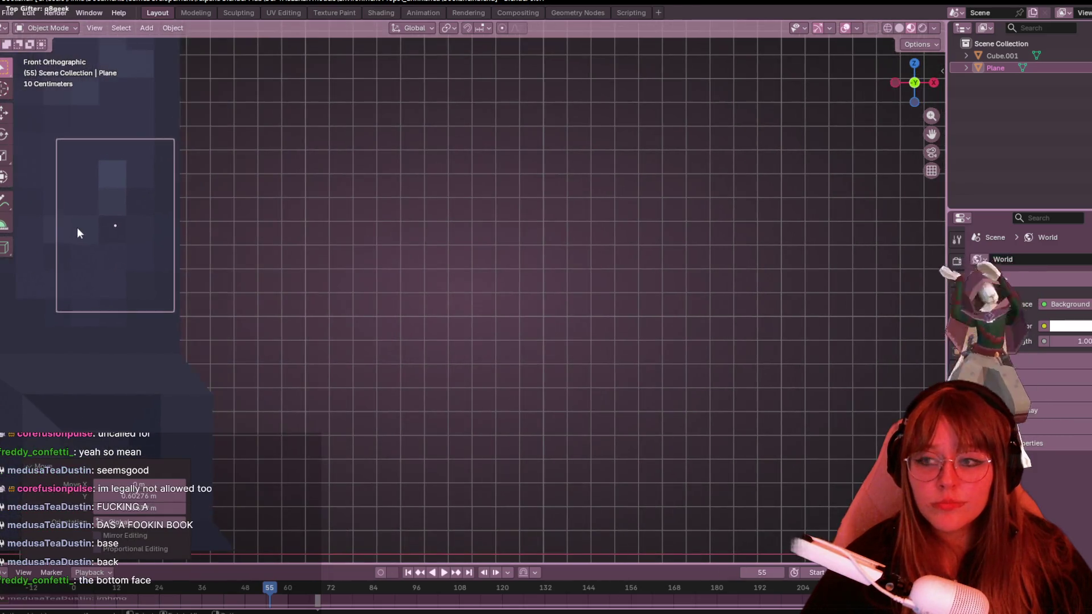
pyautogui.press('g')
pyautogui.click(521, 209)
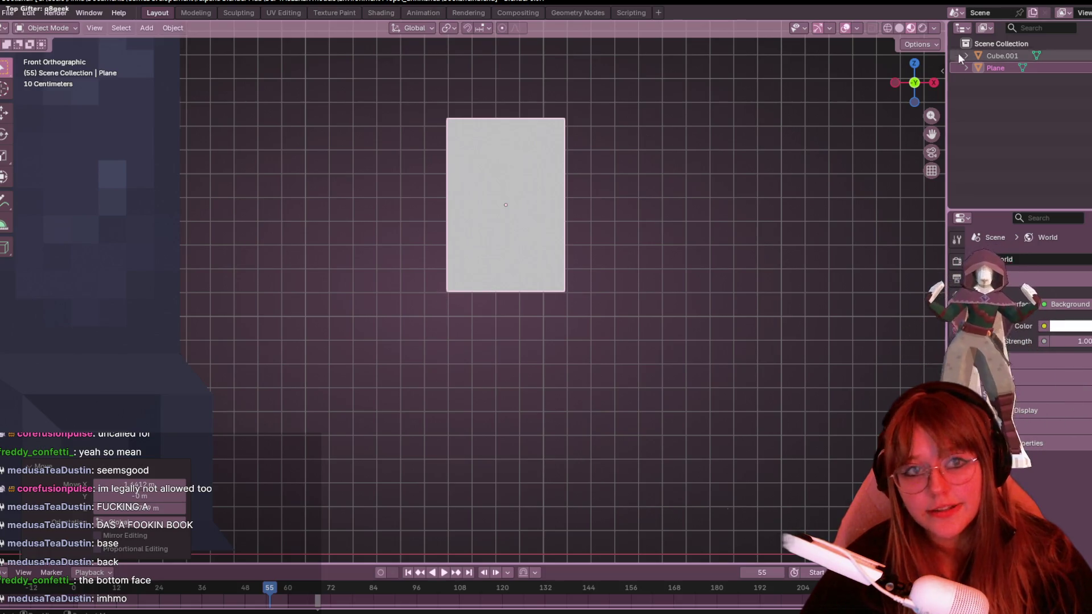
# With Affect Only Origins, move the plane's origin to its bottom-left corner, then turn the option off.
pyautogui.click(926, 45)
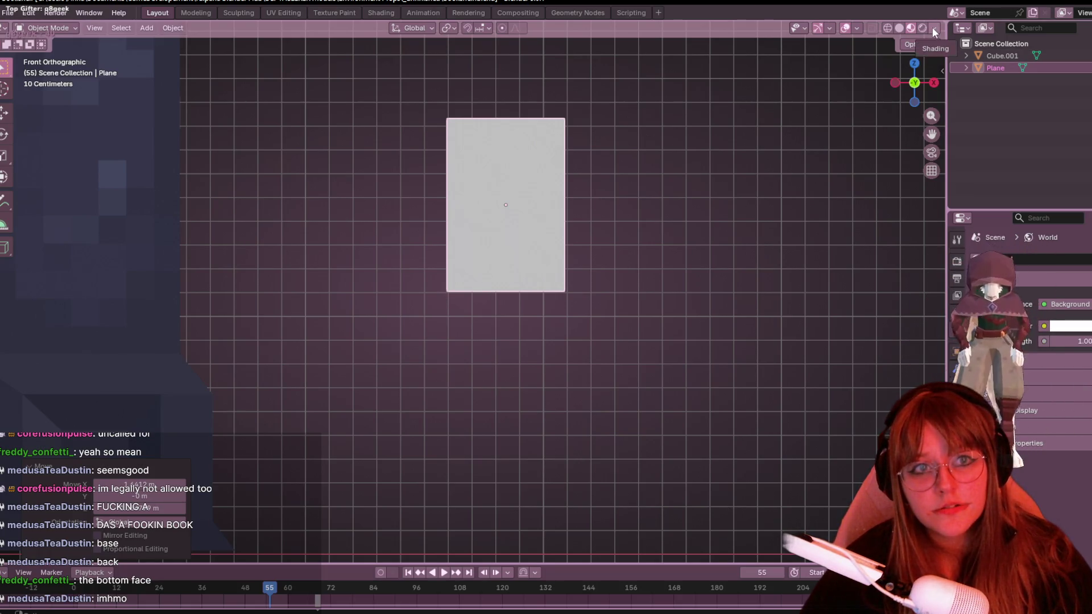
pyautogui.click(919, 44)
pyautogui.click(914, 81)
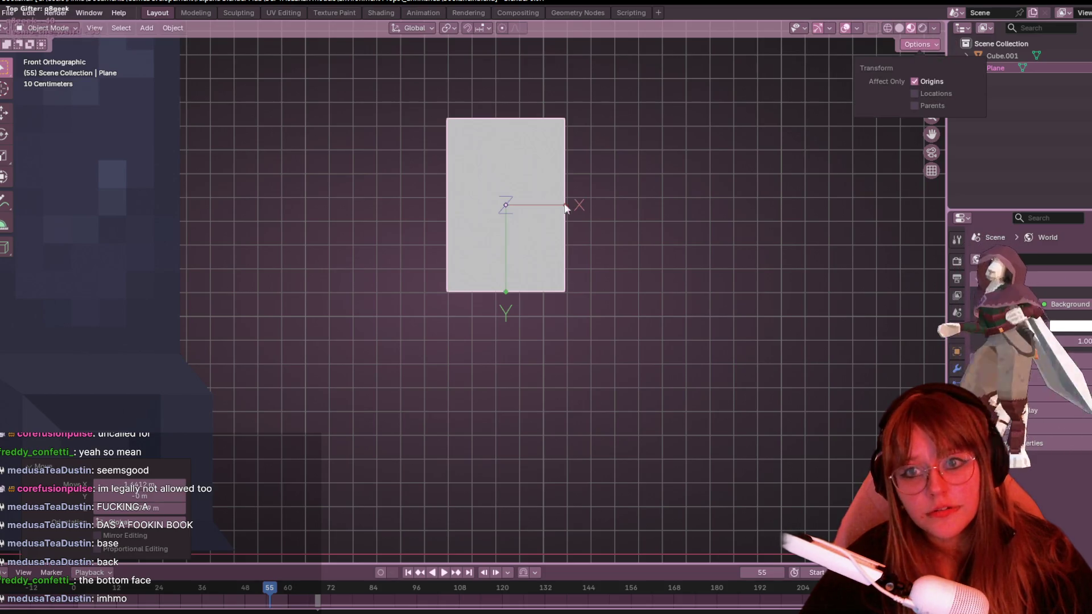
pyautogui.moveTo(512, 208); pyautogui.dragTo(440, 290)
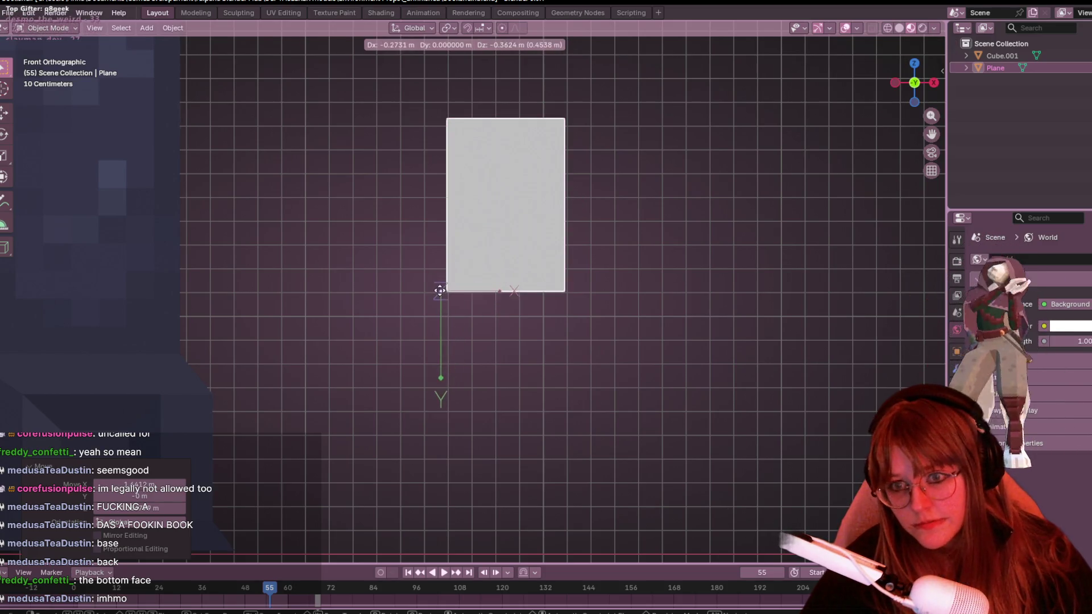
pyautogui.scroll(5, 445, 291)
pyautogui.scroll(3, 384, 294)
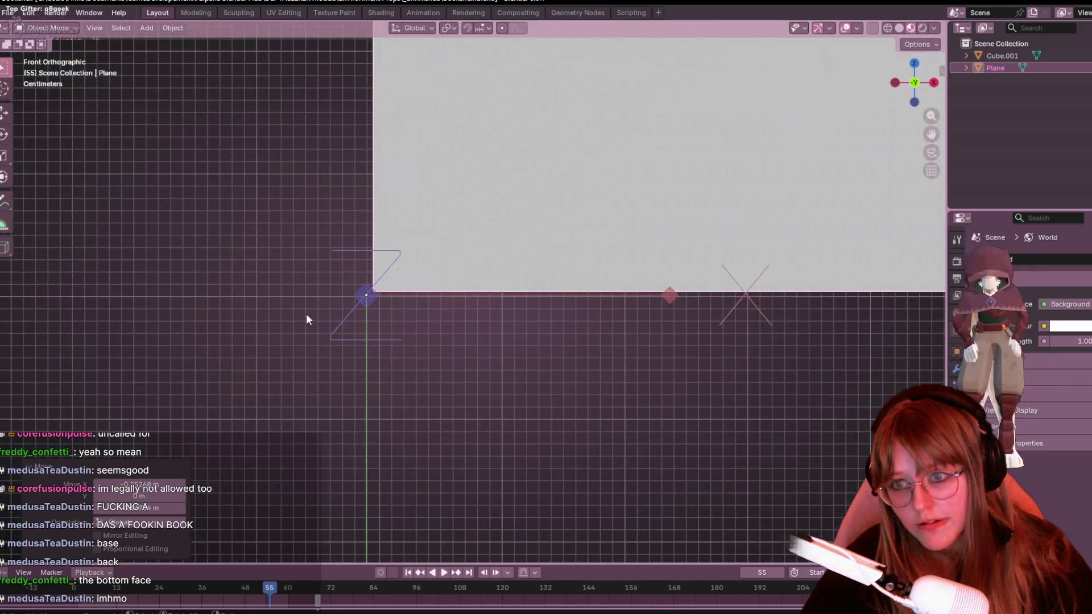
pyautogui.click(388, 296)
pyautogui.scroll(-3, 389, 275)
pyautogui.scroll(-4, 382, 247)
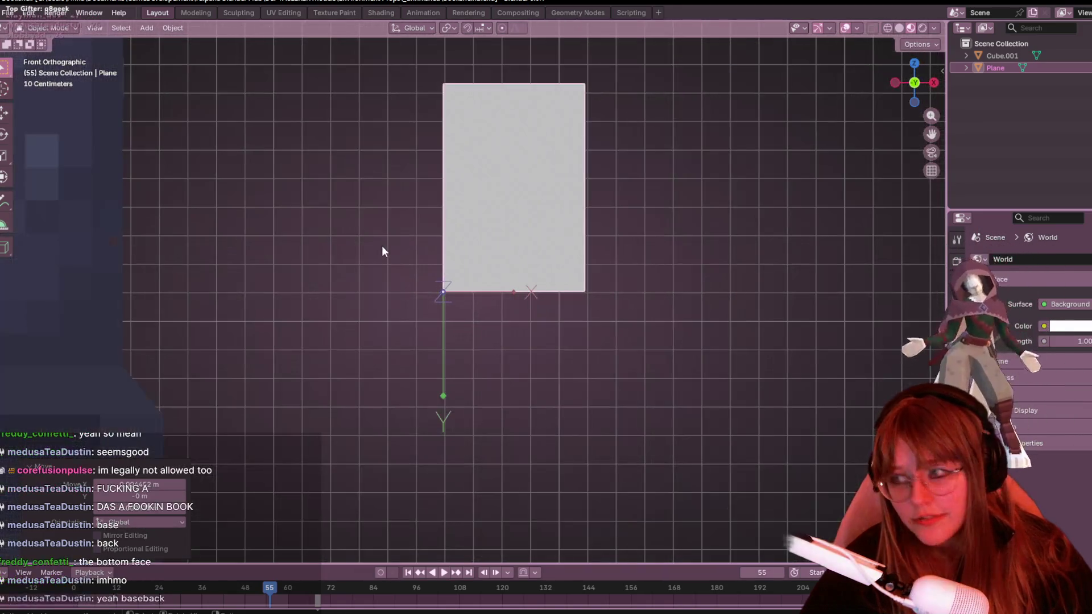
pyautogui.scroll(-4, 394, 202)
pyautogui.click(913, 44)
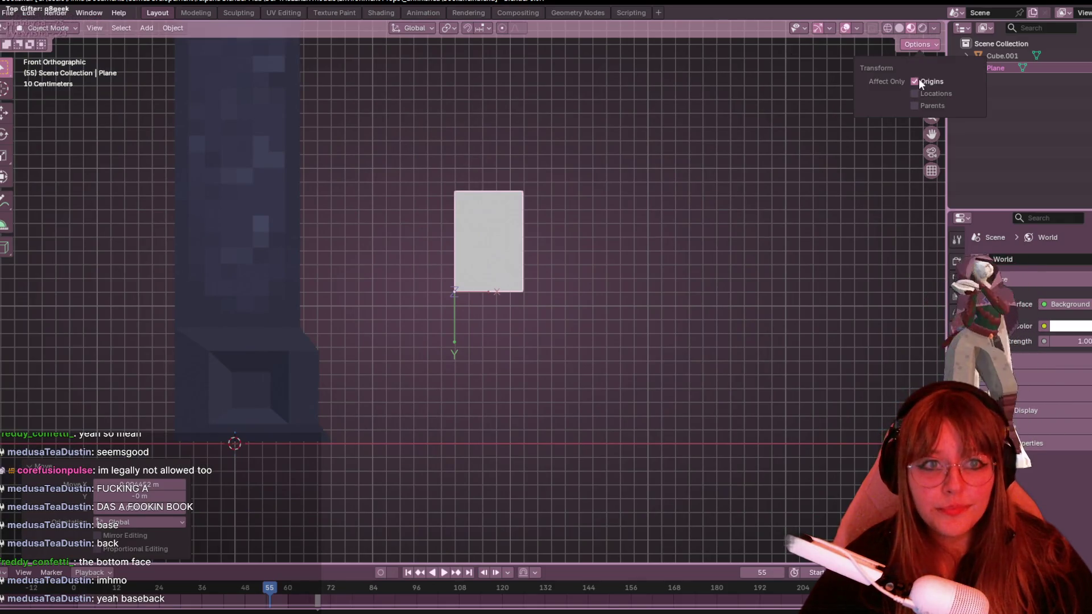
pyautogui.moveTo(674, 161)
pyautogui.mouseDown(button='middle')
pyautogui.moveTo(628, 236)
pyautogui.moveTo(483, 234)
pyautogui.mouseUp(button='middle')
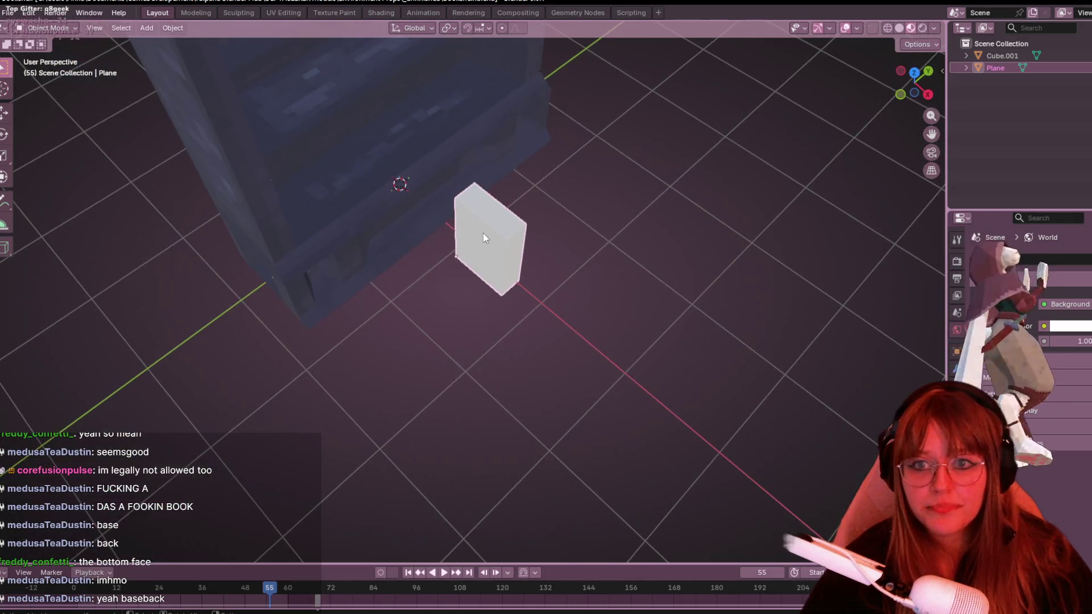
# In Edit Mode with face select, inspect the box all around and select every face.
pyautogui.press('Tab')
pyautogui.hotkey('alt', 'a')
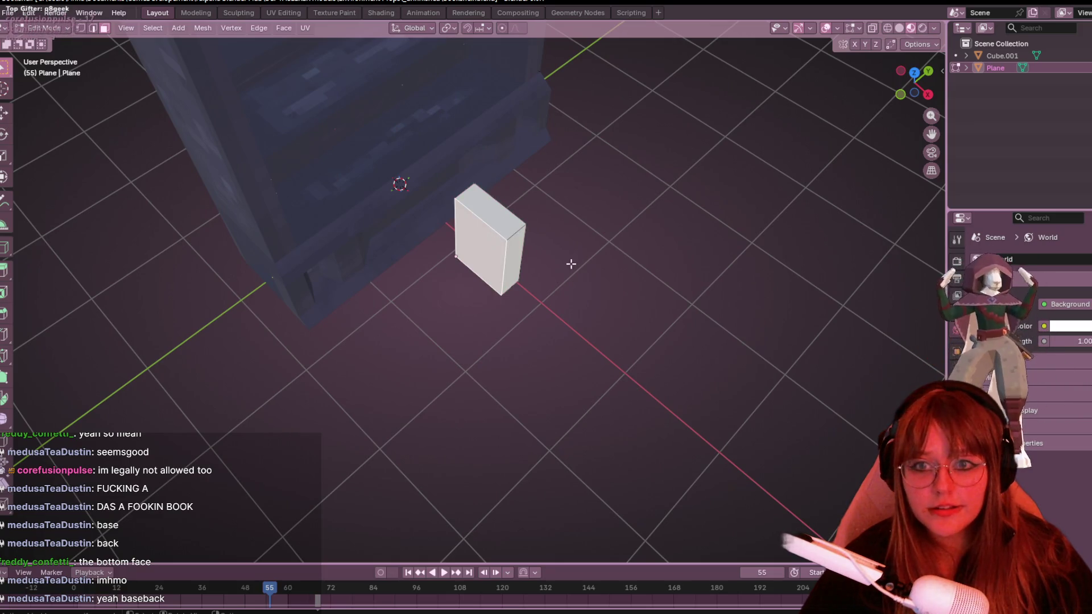
pyautogui.click(105, 28)
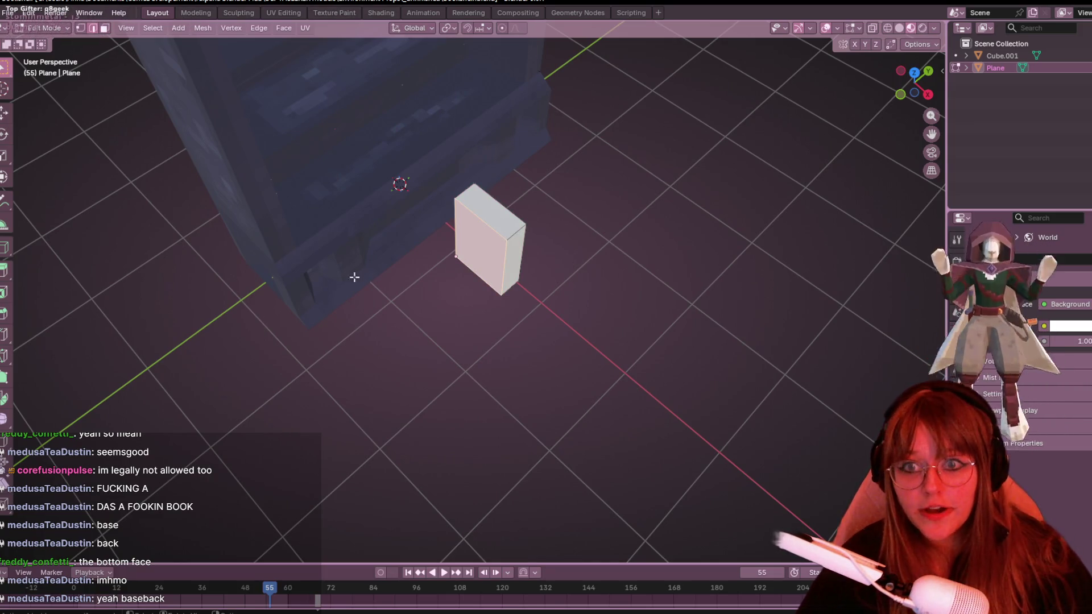
pyautogui.moveTo(356, 276)
pyautogui.mouseDown(button='middle')
pyautogui.moveTo(307, 270)
pyautogui.moveTo(512, 277)
pyautogui.moveTo(401, 244)
pyautogui.moveTo(429, 173)
pyautogui.mouseUp(button='middle')
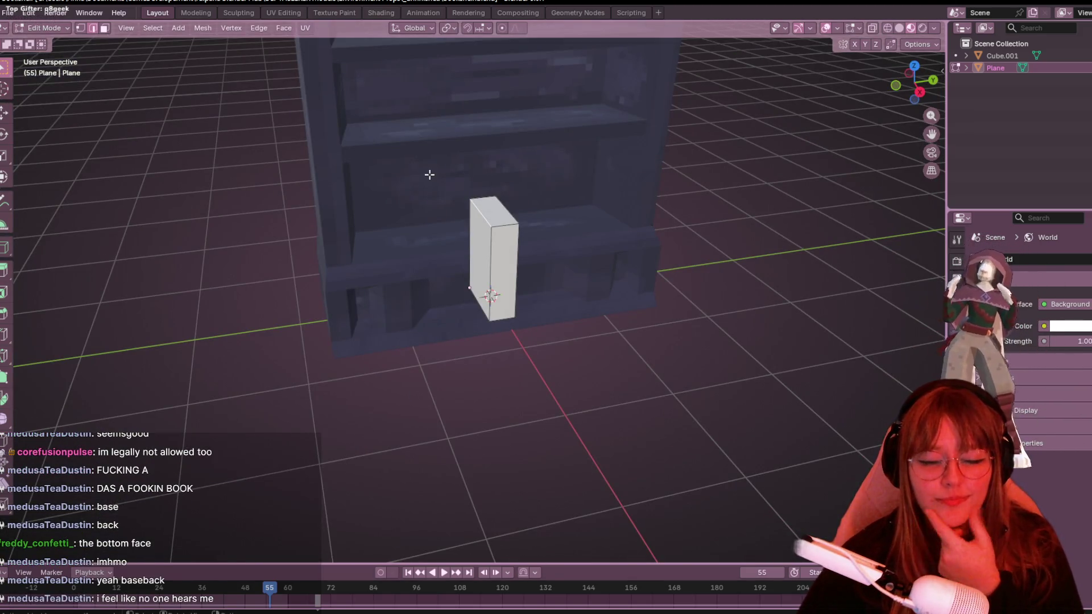
pyautogui.moveTo(430, 174)
pyautogui.mouseDown(button='middle')
pyautogui.moveTo(493, 132)
pyautogui.moveTo(675, 295)
pyautogui.moveTo(450, 260)
pyautogui.moveTo(531, 258)
pyautogui.mouseUp(button='middle')
pyautogui.moveTo(483, 343); pyautogui.dragTo(515, 257, button='middle')
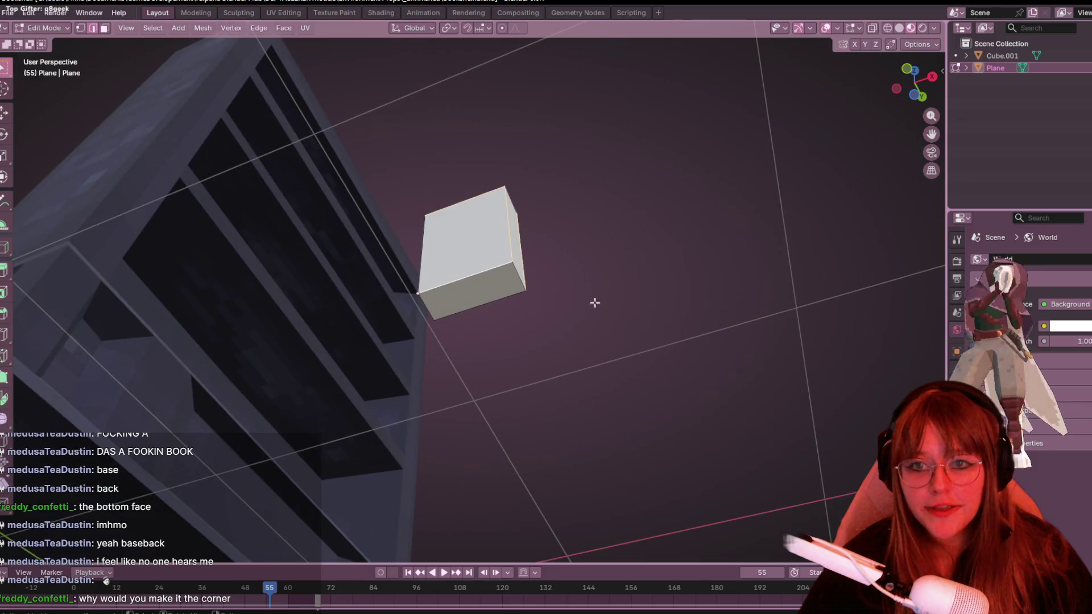
pyautogui.moveTo(595, 302); pyautogui.dragTo(496, 231, button='middle')
pyautogui.moveTo(445, 269)
pyautogui.mouseDown(button='middle')
pyautogui.moveTo(566, 154)
pyautogui.moveTo(507, 327)
pyautogui.moveTo(546, 287)
pyautogui.moveTo(525, 273)
pyautogui.mouseUp(button='middle')
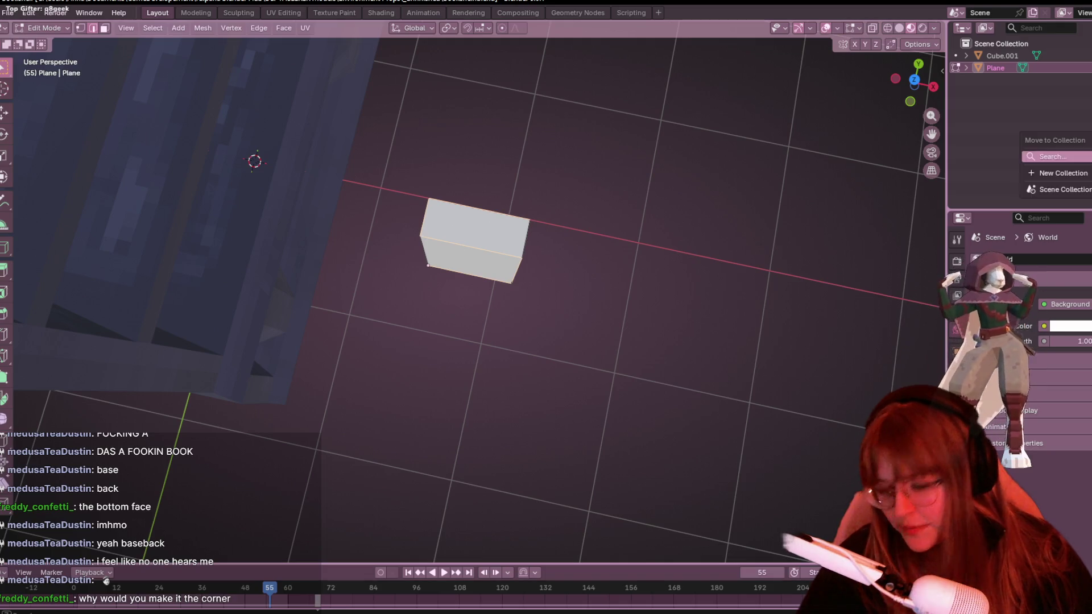
pyautogui.moveTo(674, 263)
pyautogui.mouseDown(button='middle')
pyautogui.moveTo(629, 236)
pyautogui.moveTo(560, 162)
pyautogui.moveTo(381, 258)
pyautogui.moveTo(584, 212)
pyautogui.moveTo(763, 194)
pyautogui.moveTo(611, 169)
pyautogui.mouseUp(button='middle')
pyautogui.rightClick(597, 226)
pyautogui.press('Escape')
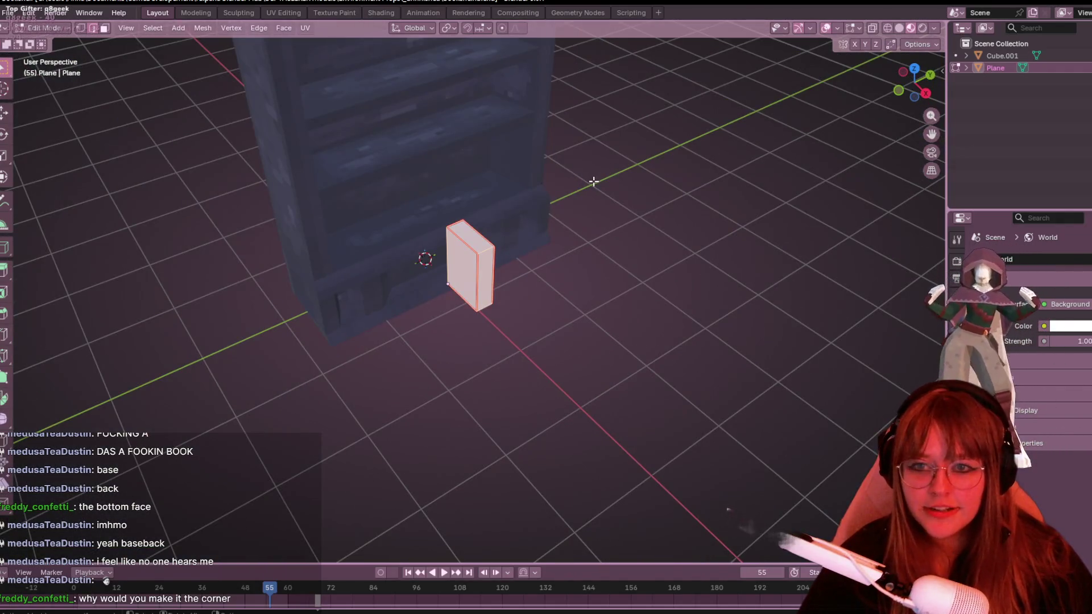
pyautogui.click(381, 12)
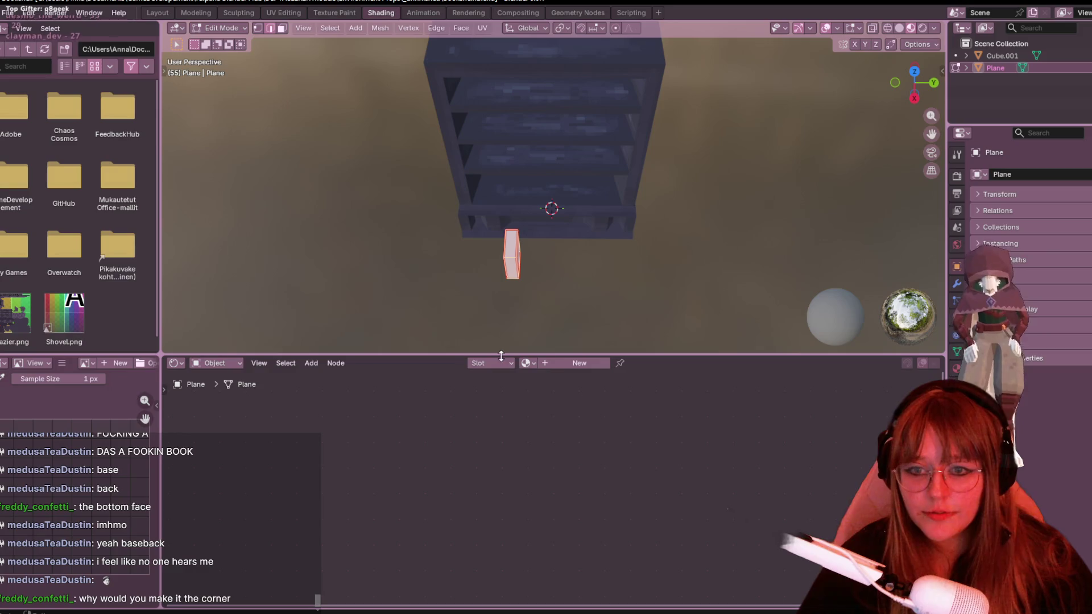
# Assign the existing Material to the box and unwrap its UVs in the UV Editing workspace.
pyautogui.click(528, 363)
pyautogui.click(544, 384)
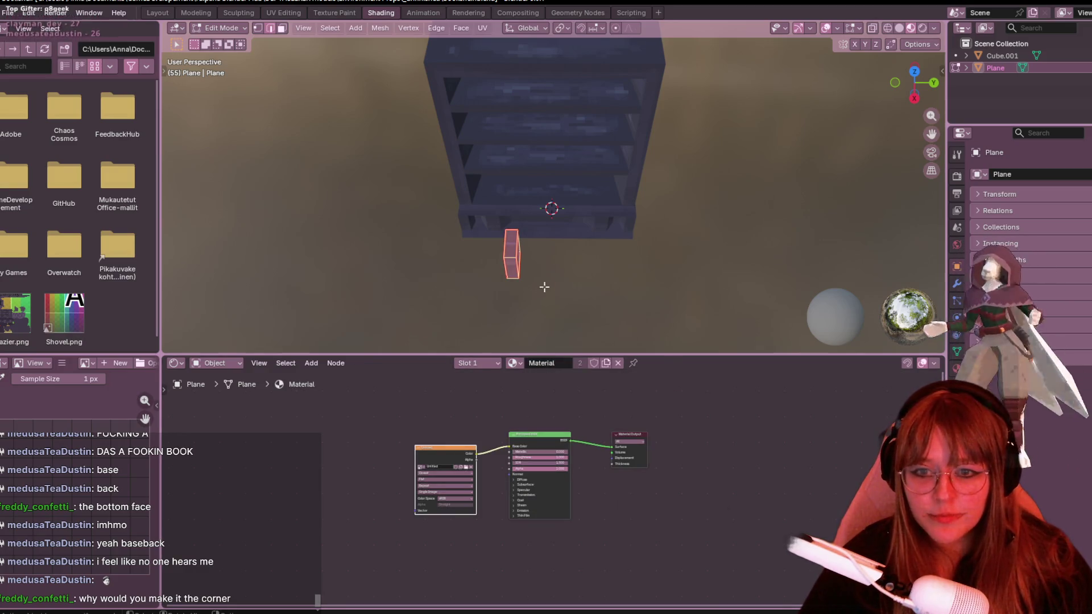
pyautogui.scroll(3, 544, 287)
pyautogui.moveTo(598, 300); pyautogui.dragTo(641, 196, button='middle')
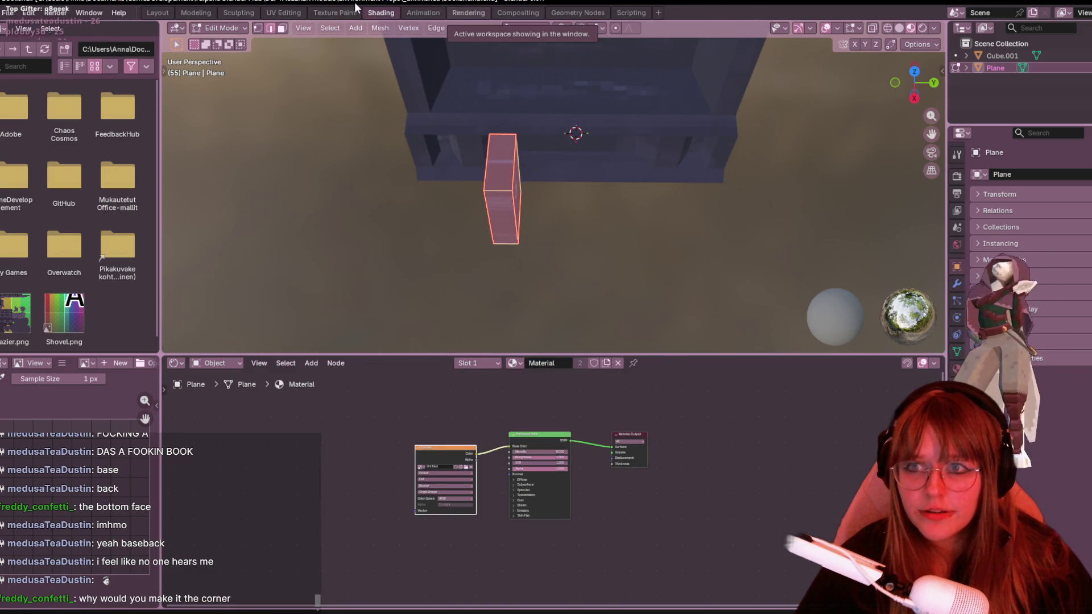
pyautogui.click(284, 13)
pyautogui.moveTo(717, 251)
pyautogui.mouseDown(button='middle')
pyautogui.moveTo(589, 258)
pyautogui.moveTo(671, 395)
pyautogui.mouseUp(button='middle')
pyautogui.scroll(-2, 589, 258)
pyautogui.press('u')
pyautogui.click(667, 393)
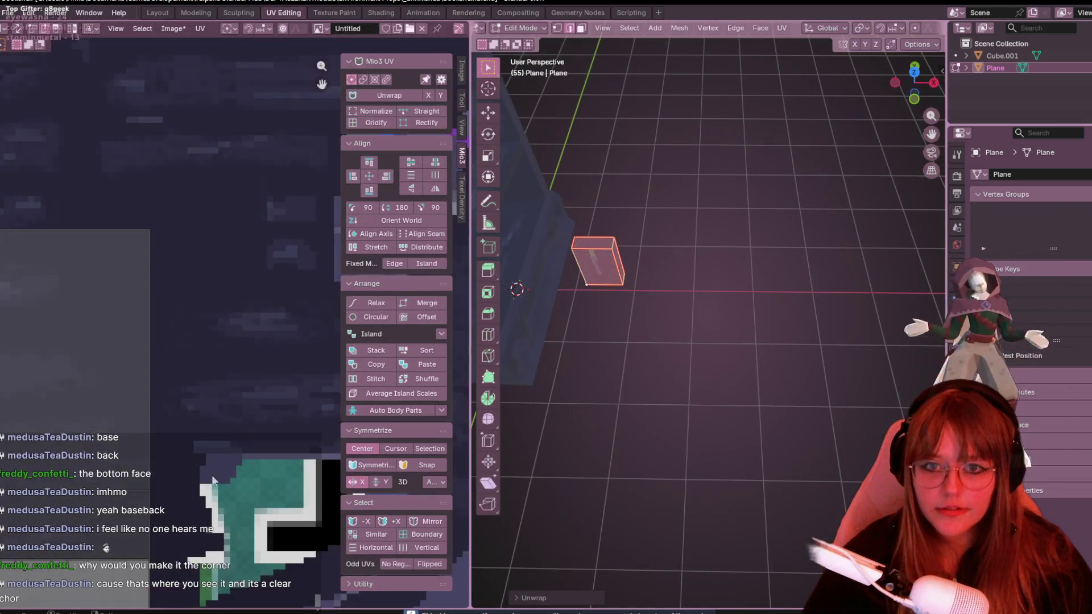
pyautogui.scroll(-5, 213, 478)
pyautogui.scroll(-2, 130, 448)
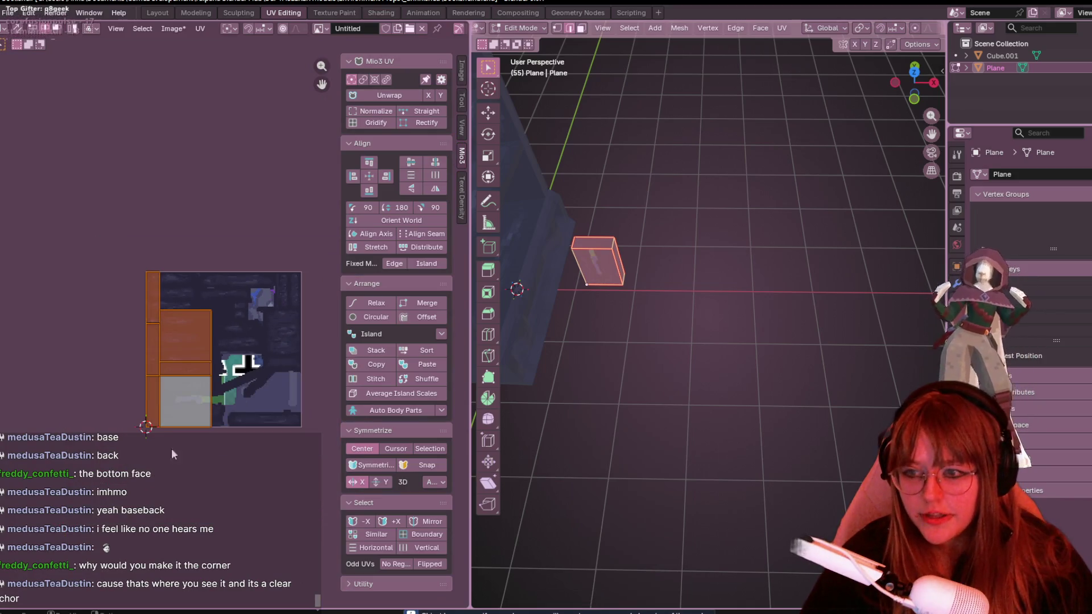
# Set the box UVs to 0.15 px/cm texel density and move the island right on the texture.
pyautogui.click(462, 195)
pyautogui.click(394, 339)
pyautogui.scroll(3, 176, 269)
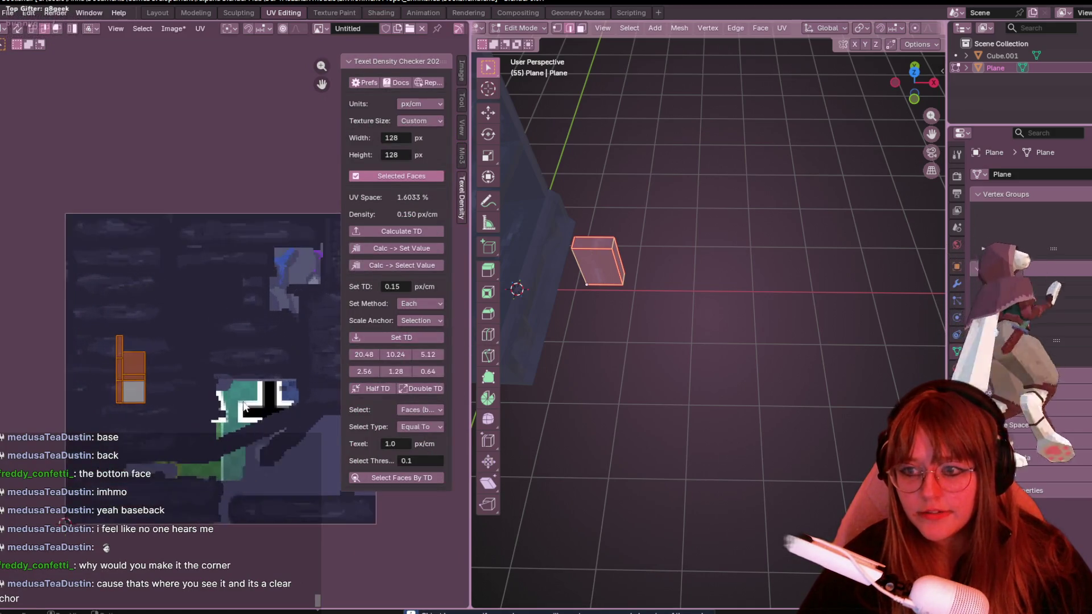
pyautogui.scroll(2, 177, 269)
pyautogui.moveTo(597, 282); pyautogui.dragTo(655, 206, button='middle')
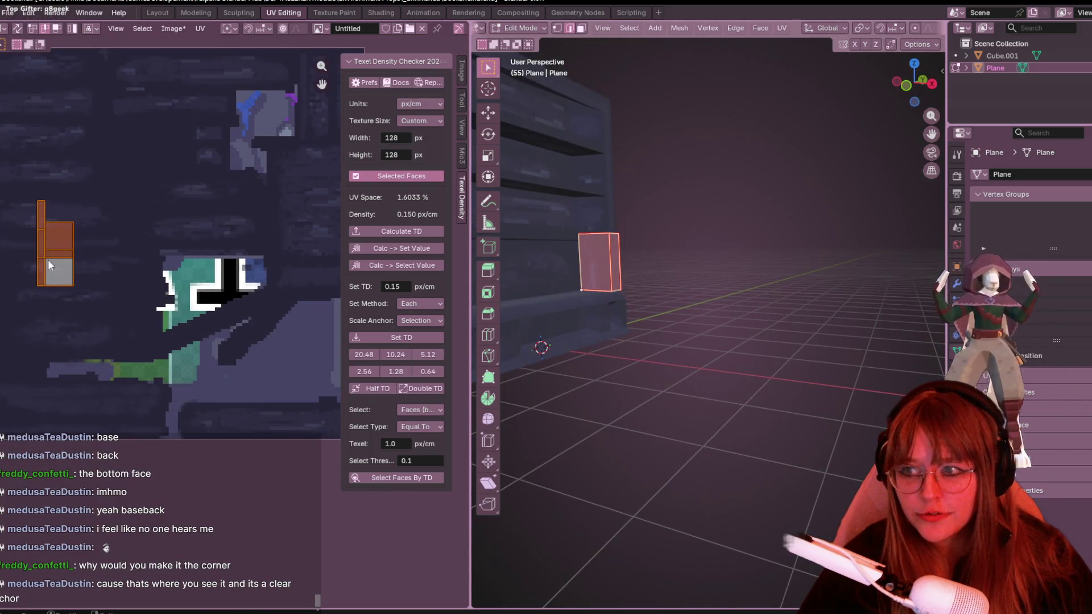
pyautogui.moveTo(55, 243); pyautogui.dragTo(312, 346)
pyautogui.moveTo(655, 205)
pyautogui.mouseDown(button='middle')
pyautogui.moveTo(637, 282)
pyautogui.moveTo(566, 273)
pyautogui.mouseUp(button='middle')
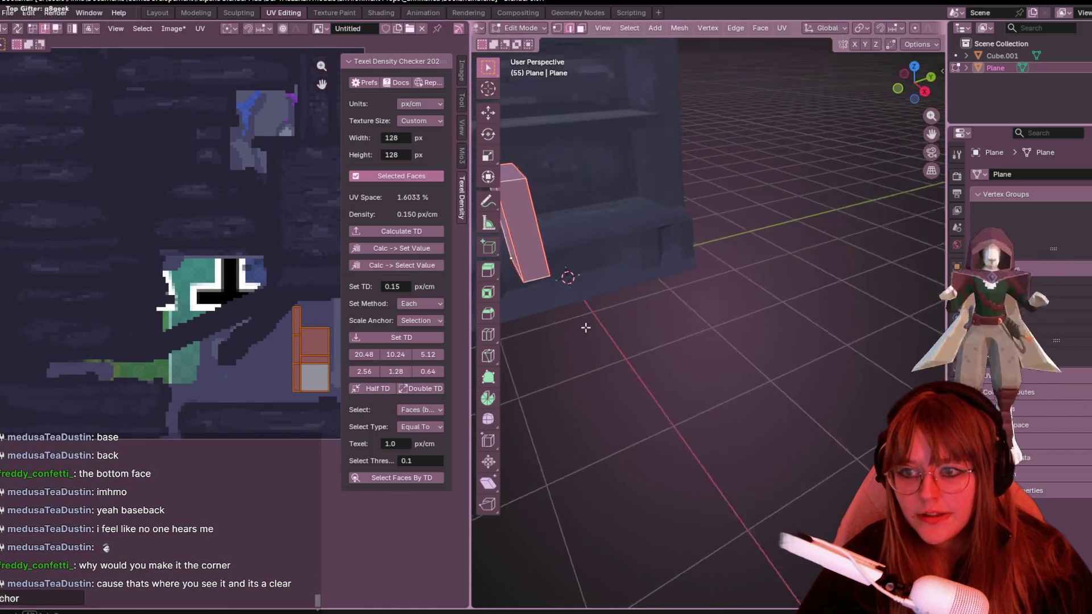
pyautogui.press('KP_Decimal')
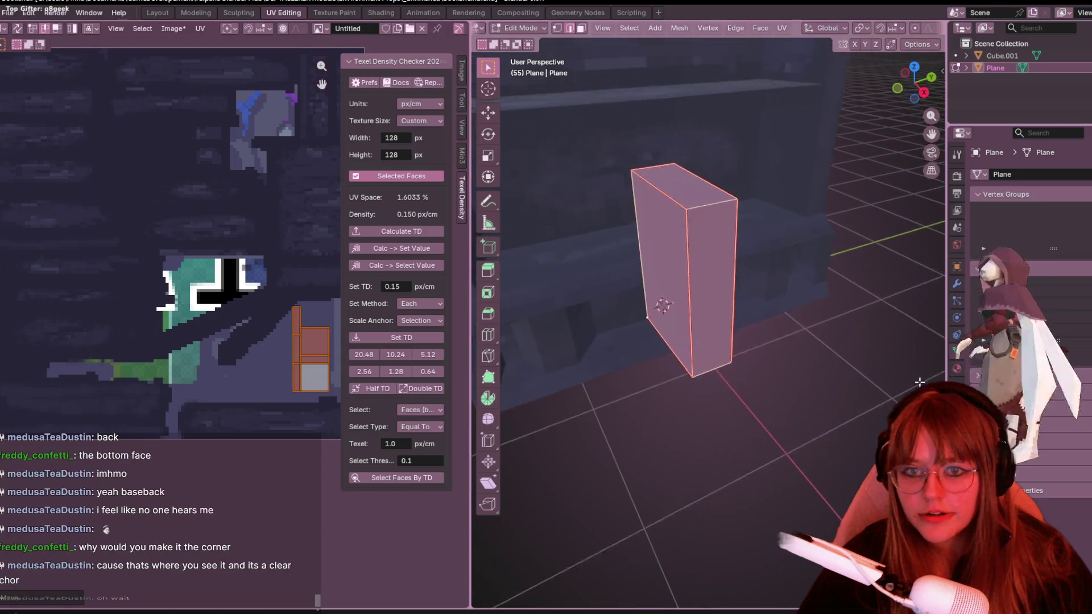
pyautogui.scroll(3, 190, 317)
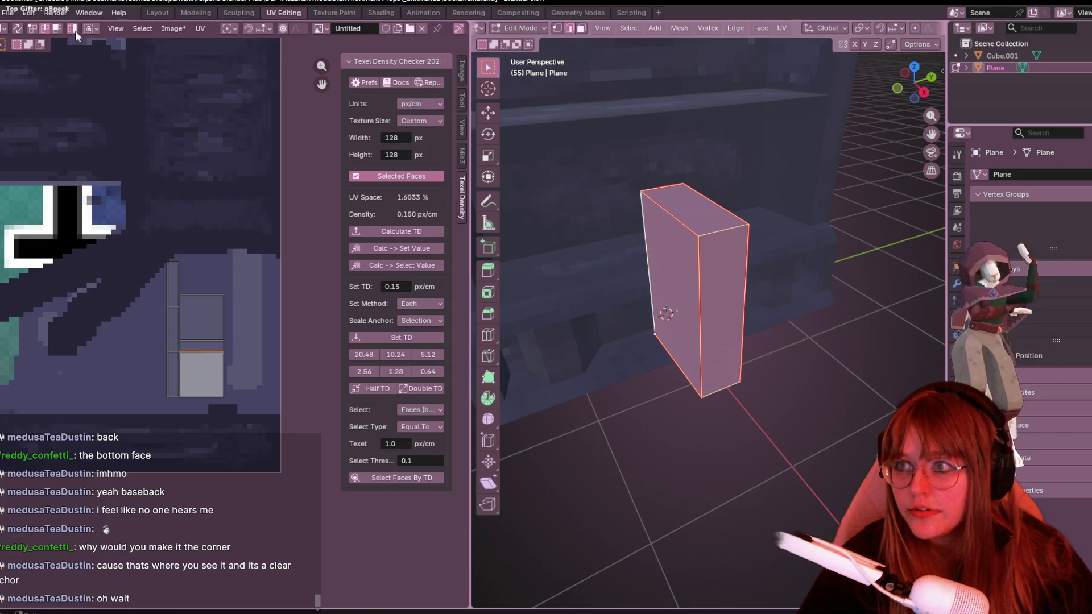
# Move the island's upper UV face aside and view the box straight-on from the side.
pyautogui.click(221, 325)
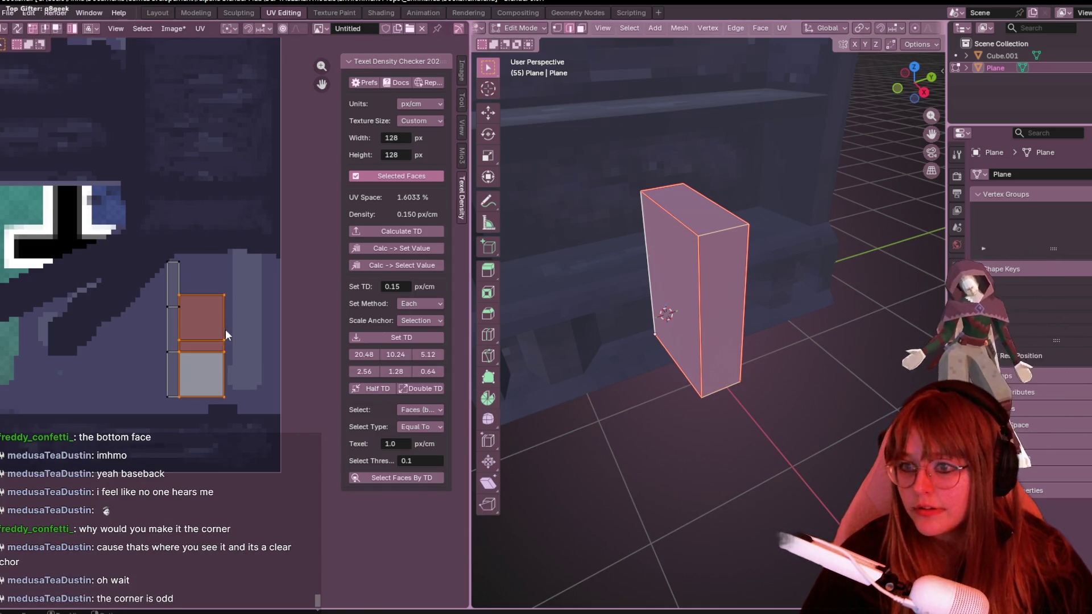
pyautogui.press('g')
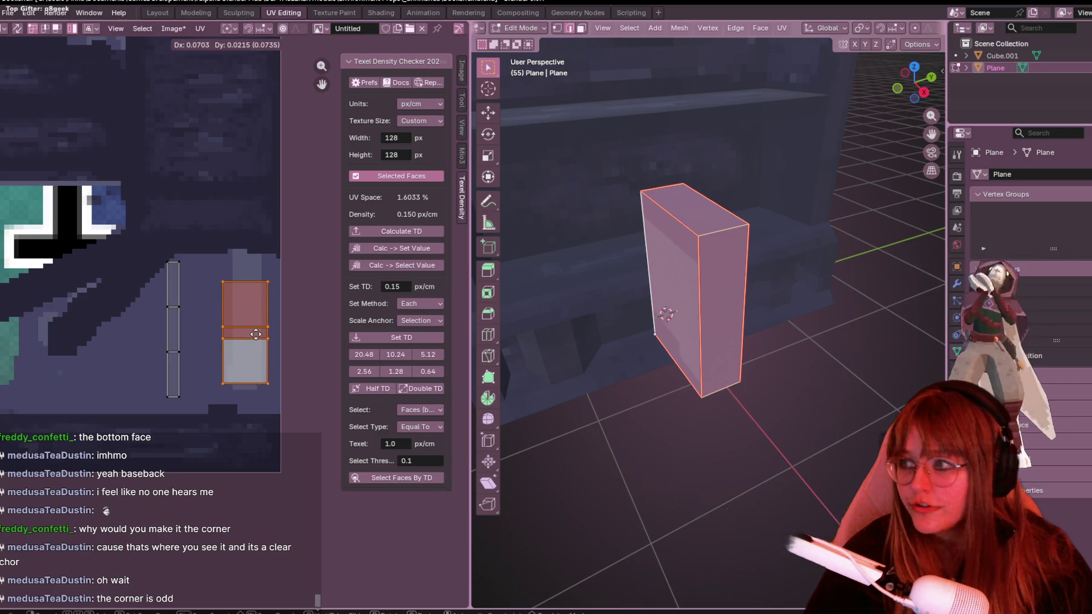
pyautogui.click(257, 338)
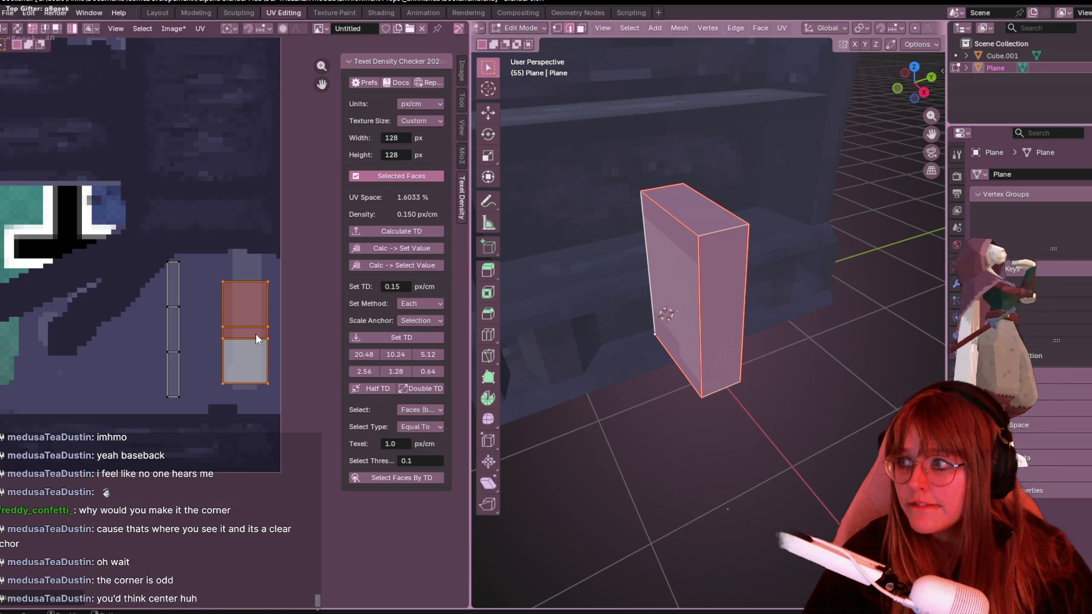
pyautogui.moveTo(915, 350)
pyautogui.mouseDown(button='middle')
pyautogui.moveTo(768, 353)
pyautogui.moveTo(931, 100)
pyautogui.mouseUp(button='middle')
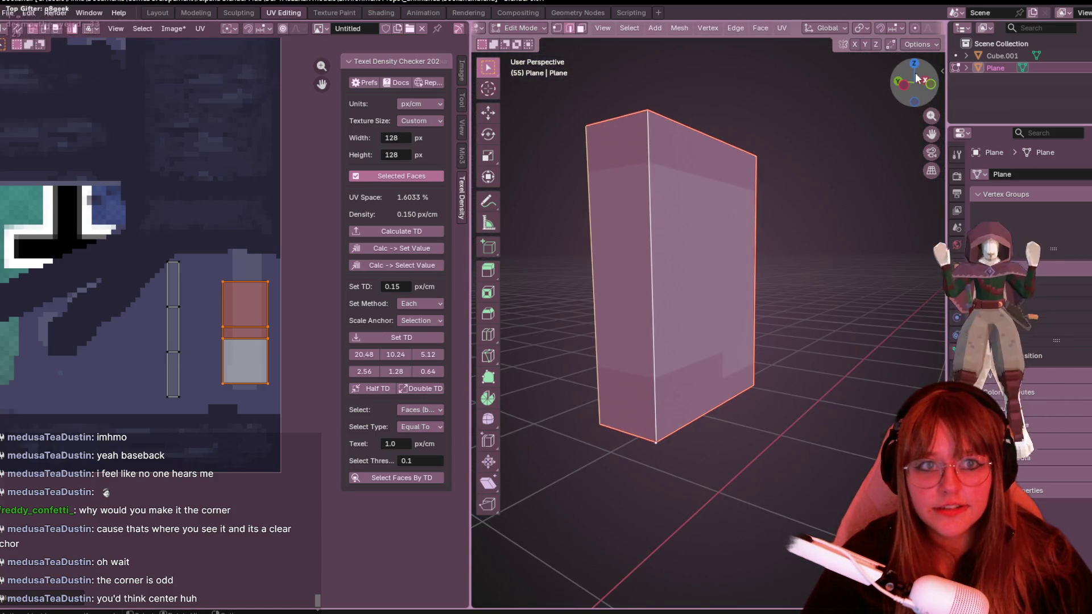
pyautogui.click(919, 79)
pyautogui.scroll(-2, 707, 398)
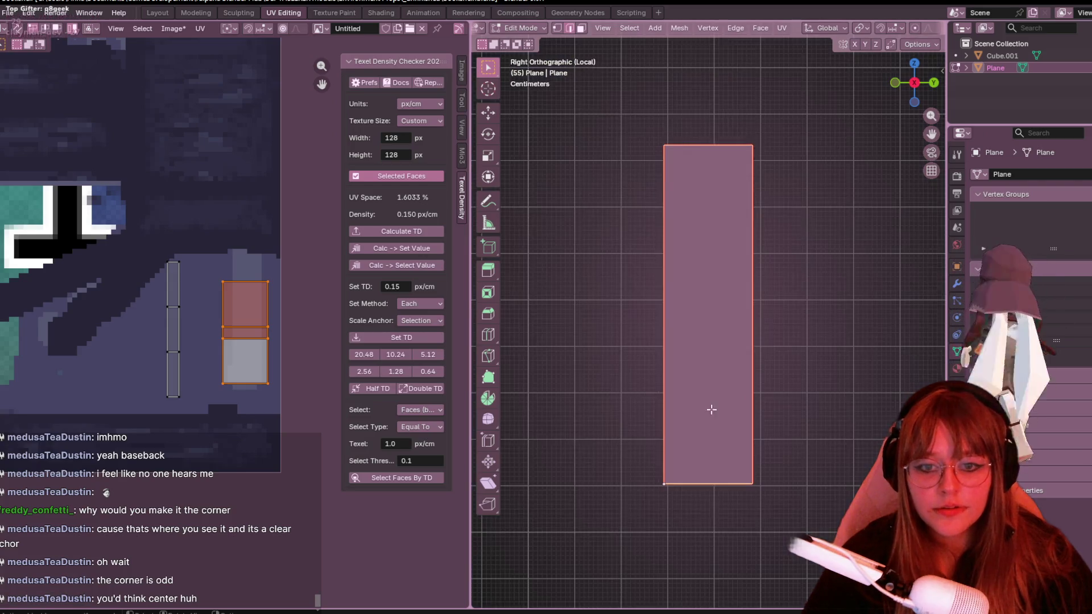
pyautogui.scroll(2, 737, 325)
# In Object Mode with Affect Only Origins, move the plank's origin to its bottom centre.
pyautogui.moveTo(751, 397)
pyautogui.keyDown('shift'); pyautogui.mouseDown(button='middle')
pyautogui.moveTo(737, 324)
pyautogui.moveTo(717, 308)
pyautogui.mouseUp(button='middle'); pyautogui.keyUp('shift')
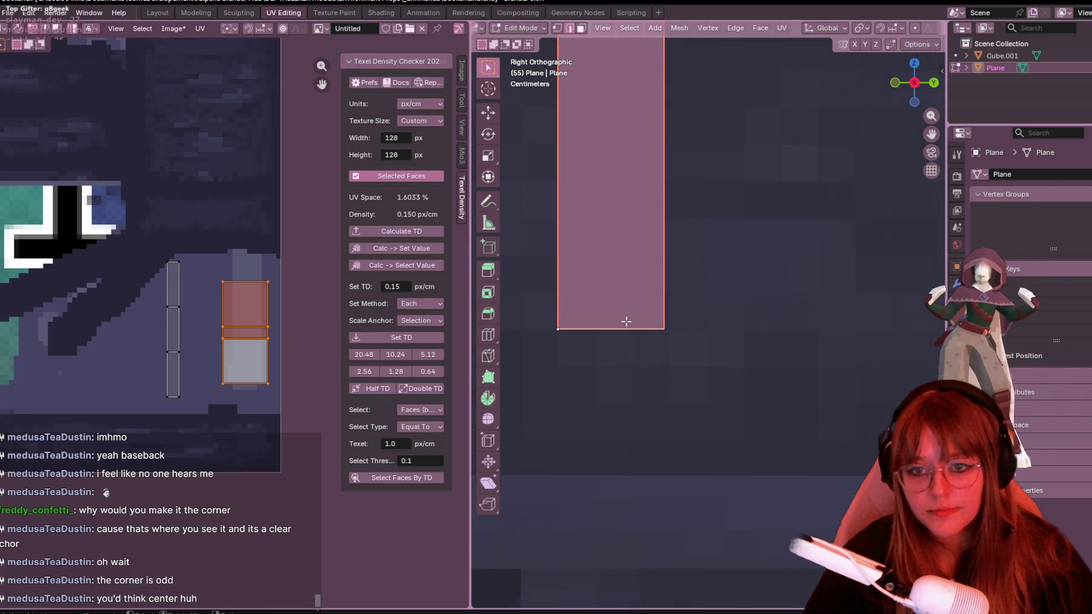
pyautogui.press('Tab')
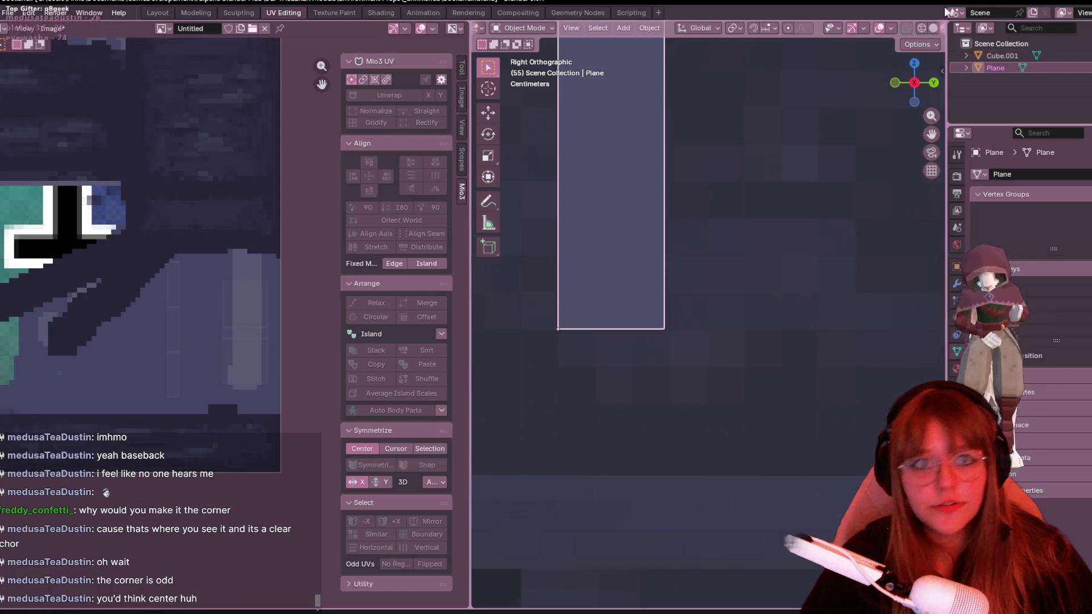
pyautogui.click(918, 44)
pyautogui.click(920, 81)
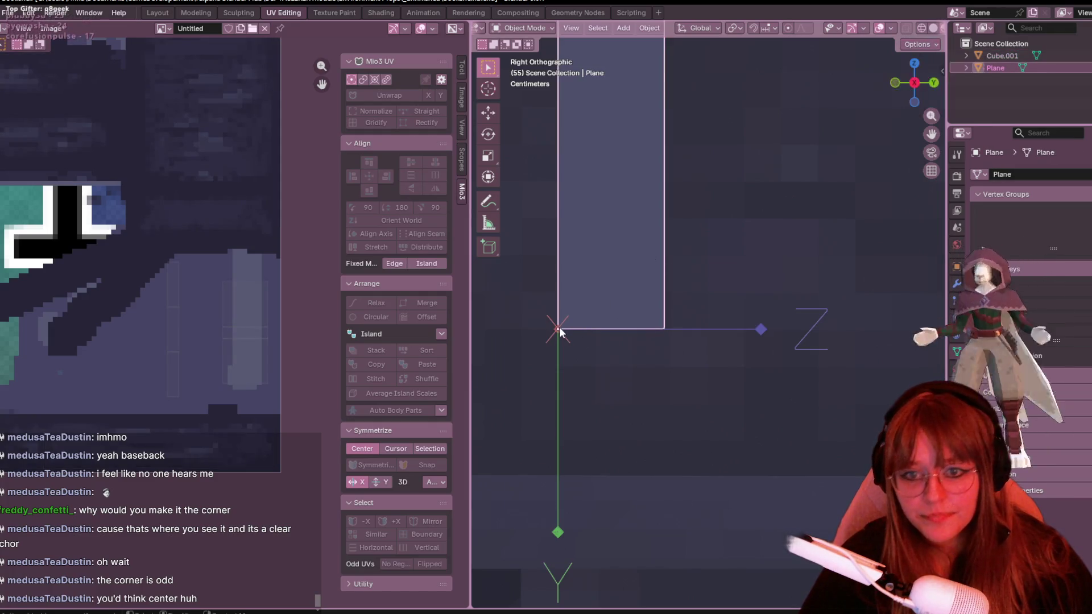
pyautogui.moveTo(557, 329); pyautogui.dragTo(611, 328)
pyautogui.scroll(-2, 623, 255)
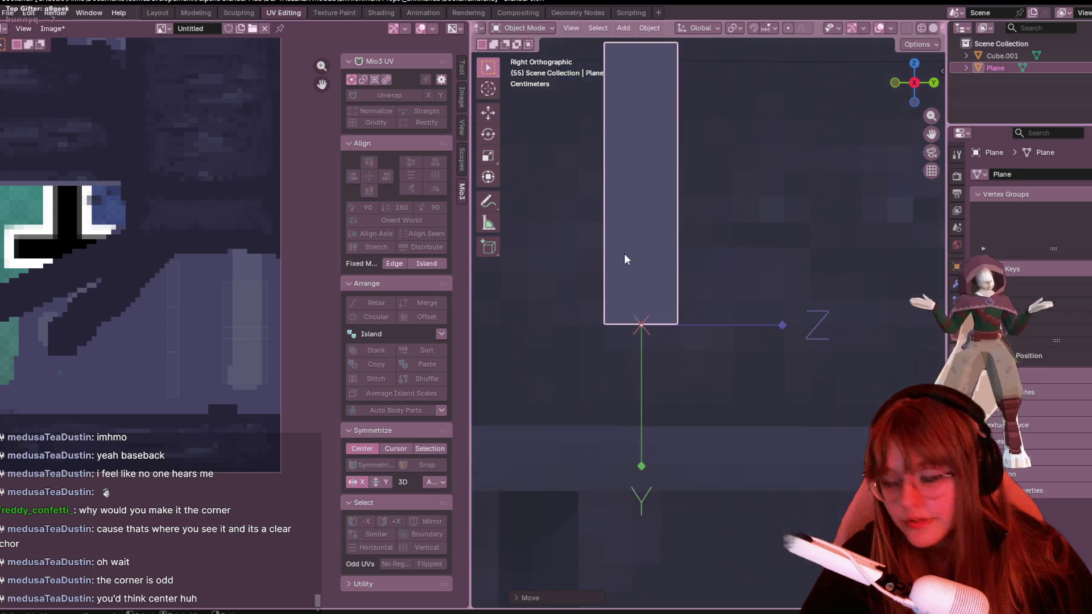
pyautogui.scroll(-2, 631, 248)
pyautogui.scroll(1, 674, 214)
# Turn off origin-only transforms, exit mesh editing and show the scene in Solid shading.
pyautogui.press('Tab')
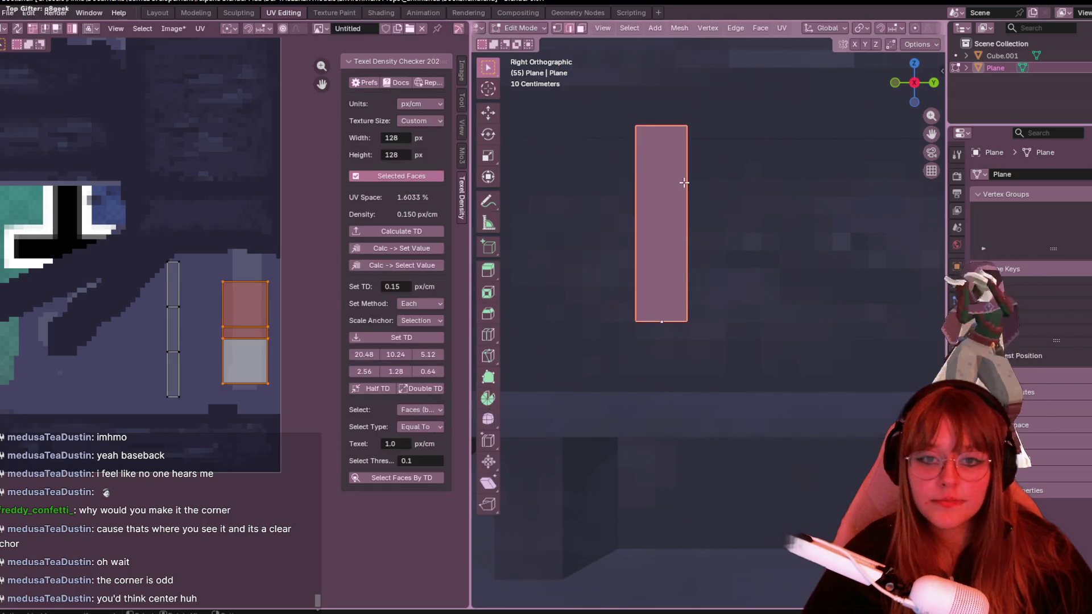
pyautogui.moveTo(684, 182); pyautogui.dragTo(717, 171, button='middle')
pyautogui.click(931, 47)
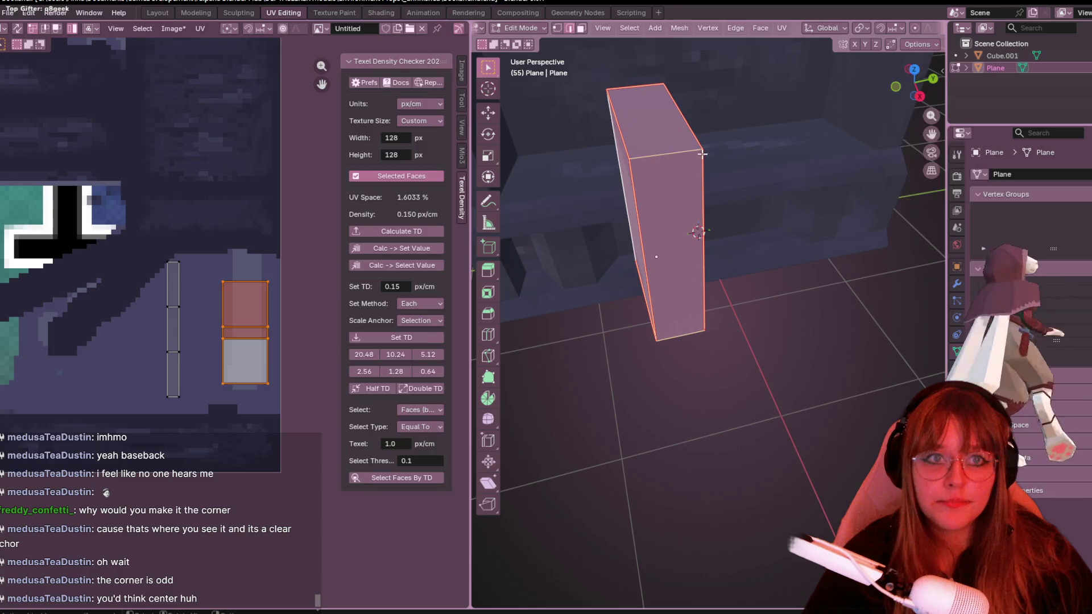
pyautogui.press('Tab')
pyautogui.click(906, 27)
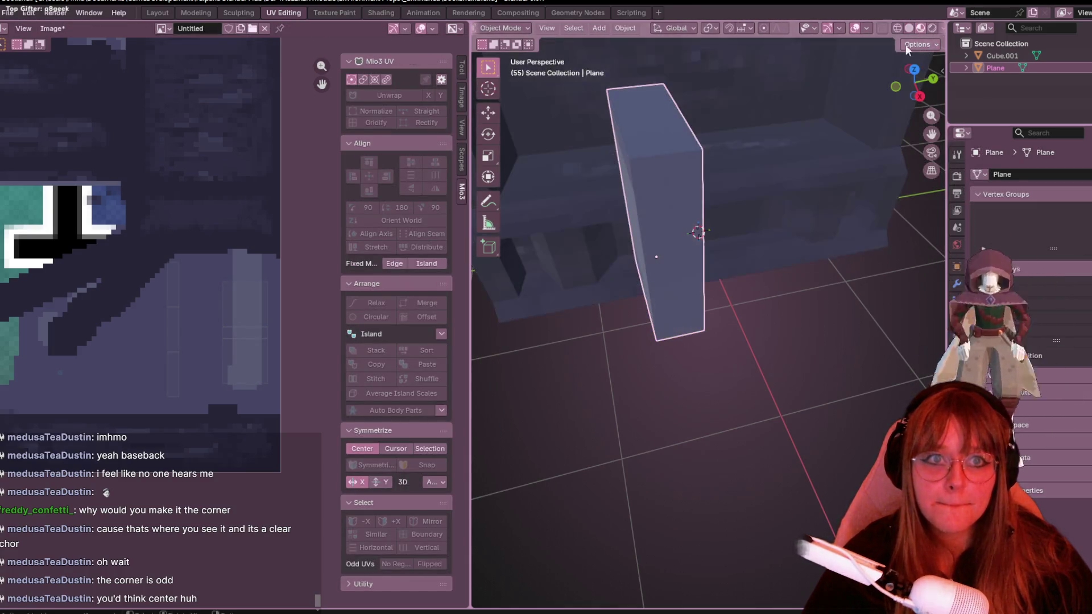
# Enter mesh editing with see-through view and shift the front UV island into place.
pyautogui.hotkey('alt', 'z')
pyautogui.press('Tab')
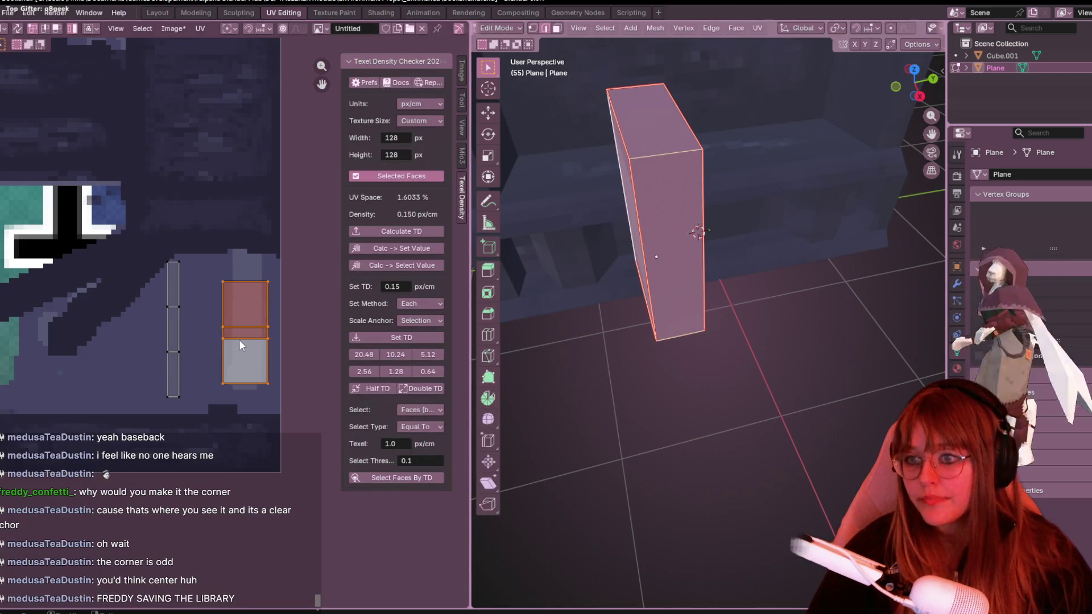
pyautogui.scroll(2, 241, 358)
pyautogui.scroll(2, 255, 259)
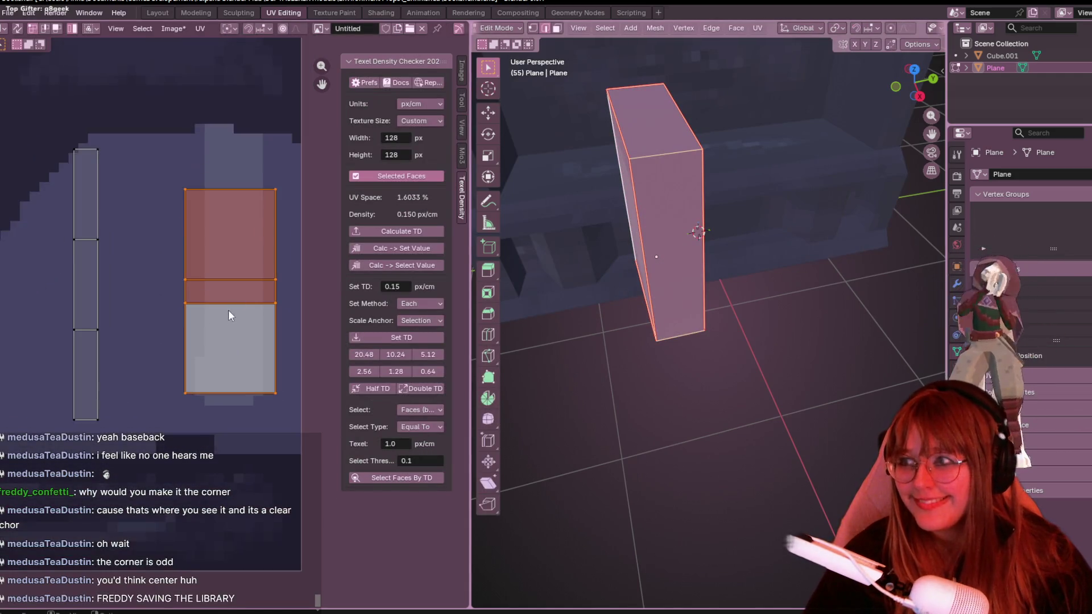
pyautogui.scroll(2, 227, 310)
pyautogui.press('g')
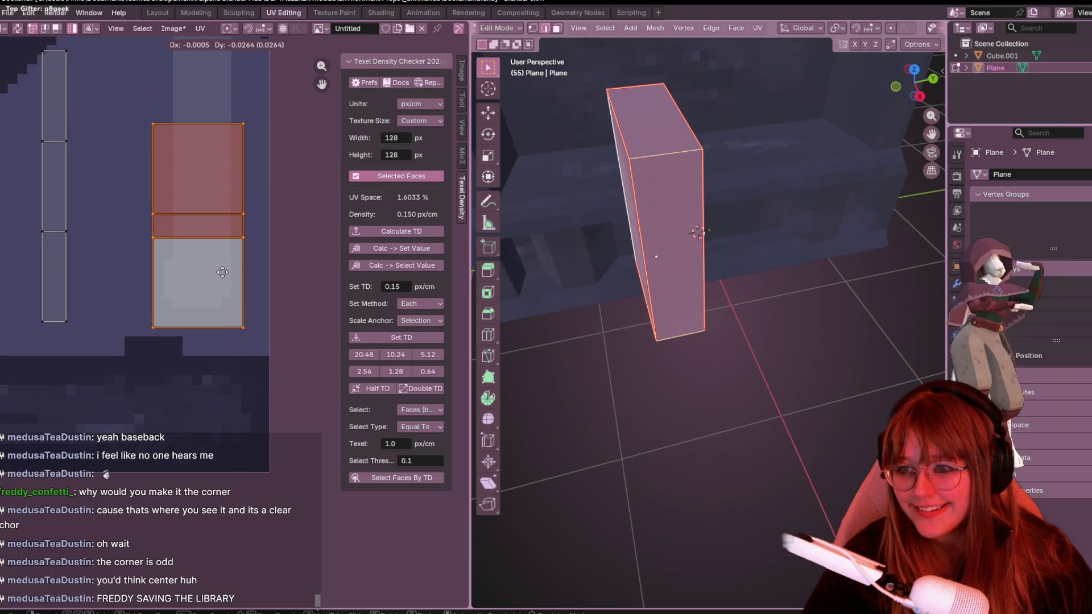
pyautogui.click(222, 279)
pyautogui.moveTo(654, 256)
pyautogui.mouseDown(button='middle')
pyautogui.moveTo(842, 188)
pyautogui.moveTo(866, 163)
pyautogui.mouseUp(button='middle')
pyautogui.moveTo(223, 220); pyautogui.dragTo(262, 296, button='middle')
pyautogui.press('g')
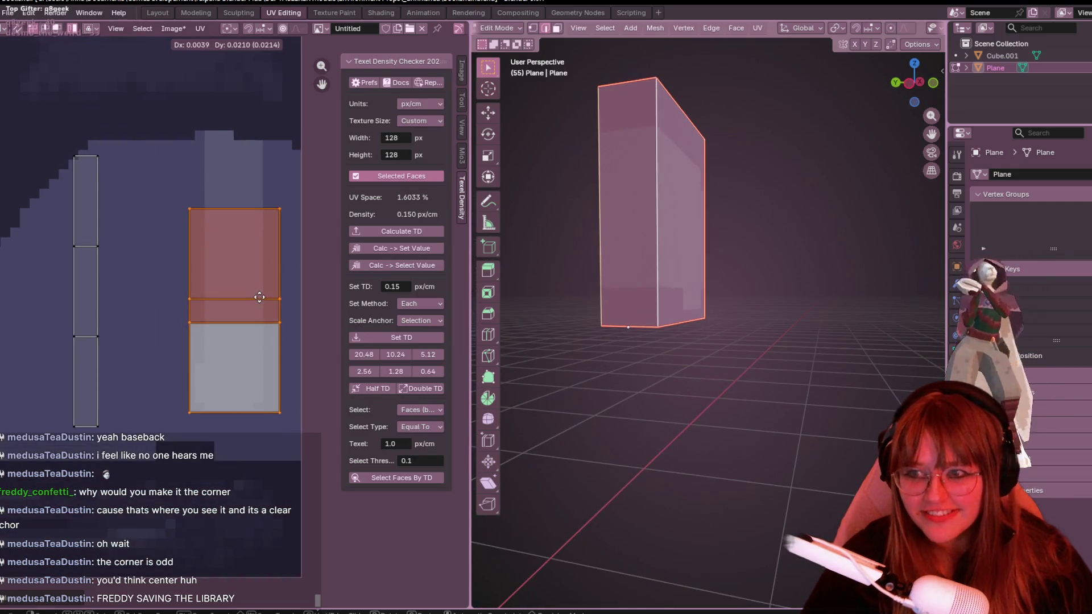
pyautogui.click(256, 301)
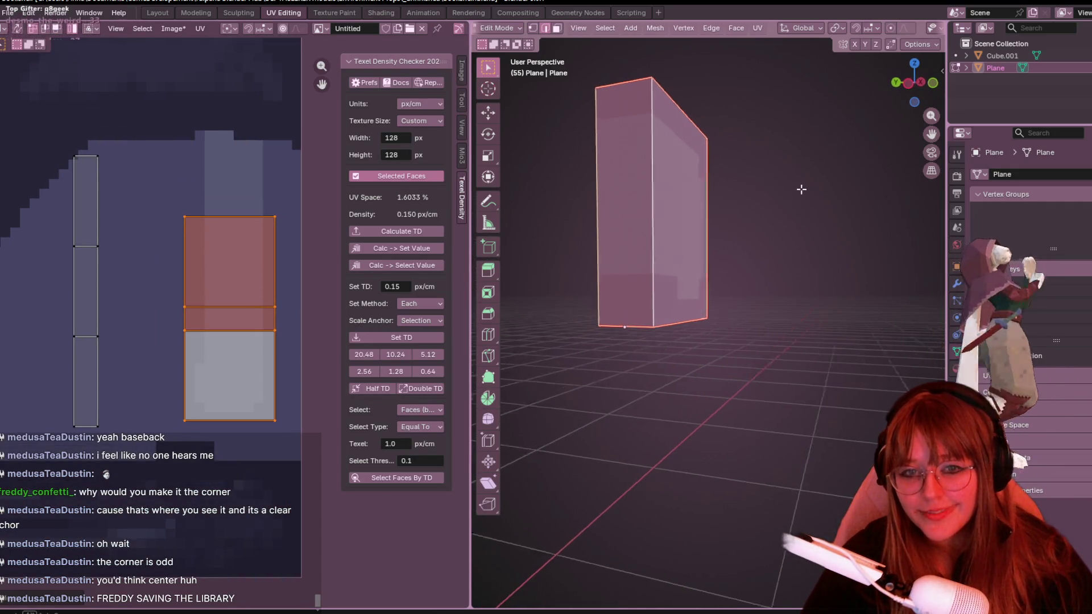
# Select the thin UV strip and move it further right on the texture.
pyautogui.moveTo(800, 188); pyautogui.dragTo(711, 212, button='middle')
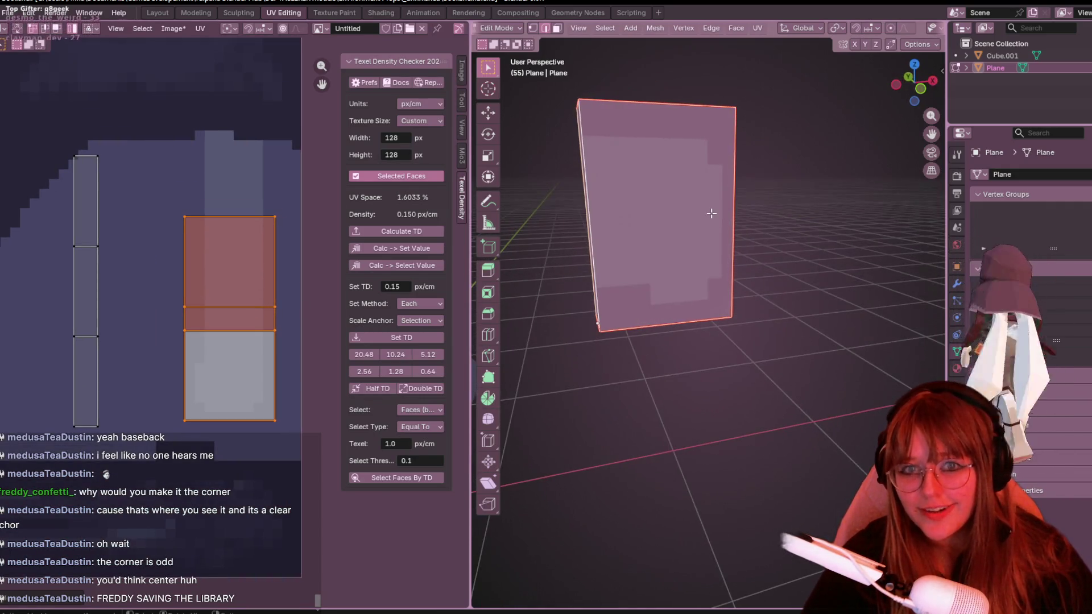
pyautogui.click(81, 285)
pyautogui.press('g')
pyautogui.click(125, 333)
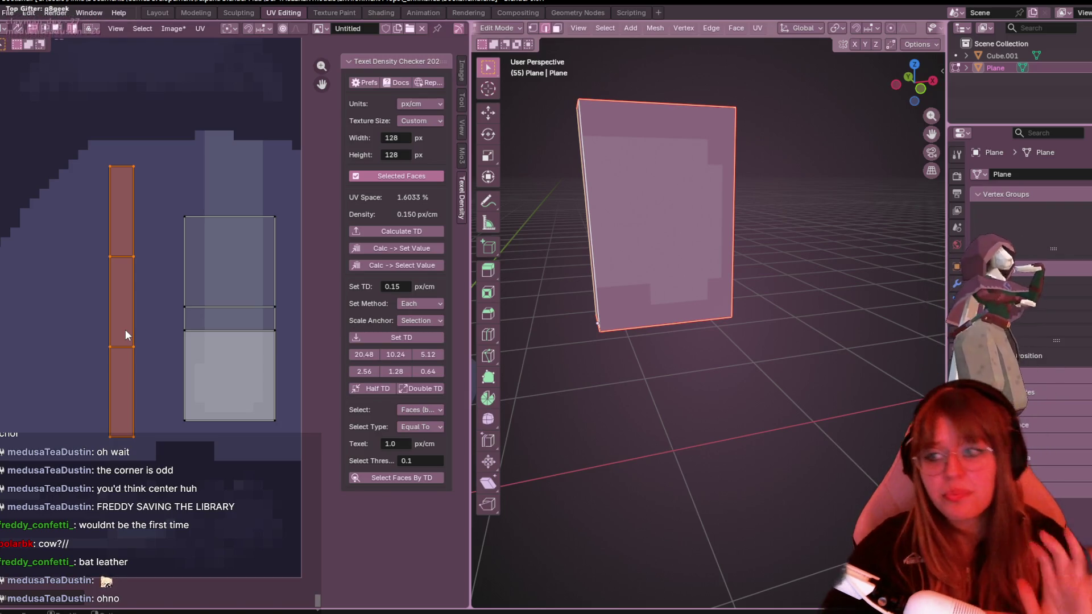
# Scale up the thin spine UV strip, confirm it, and switch to the Texture Paint workspace.
pyautogui.moveTo(151, 279); pyautogui.dragTo(179, 293, button='middle')
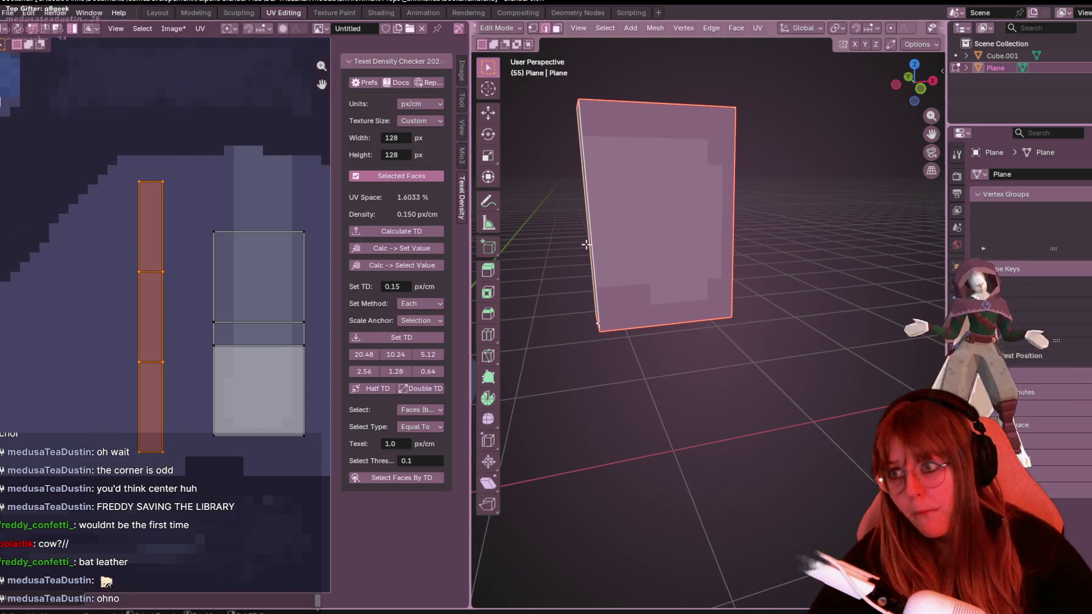
pyautogui.moveTo(648, 281)
pyautogui.mouseDown(button='middle')
pyautogui.moveTo(670, 349)
pyautogui.moveTo(614, 324)
pyautogui.mouseUp(button='middle')
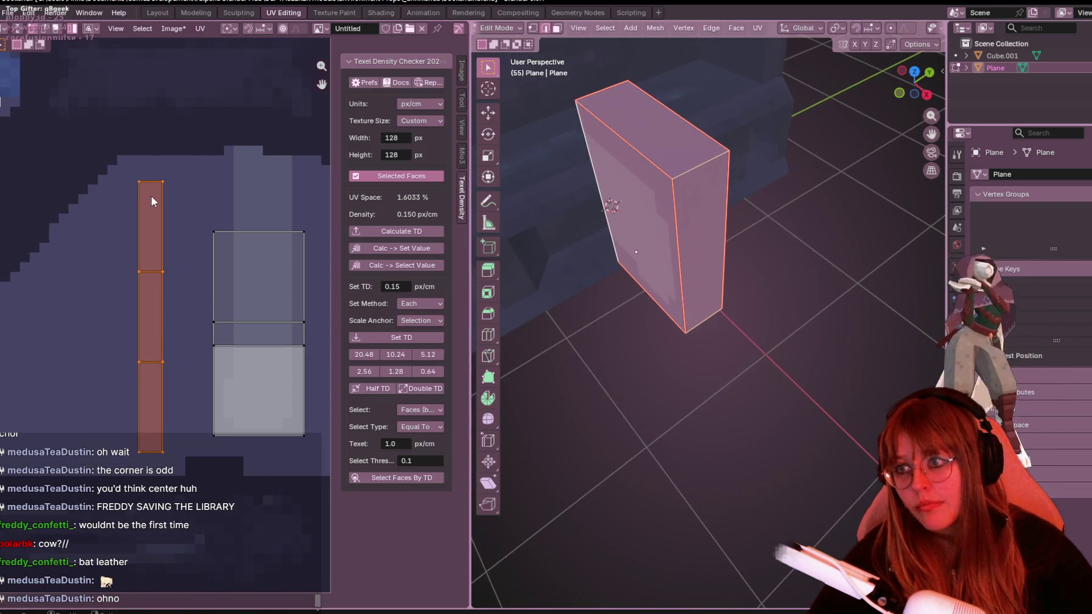
pyautogui.press('s')
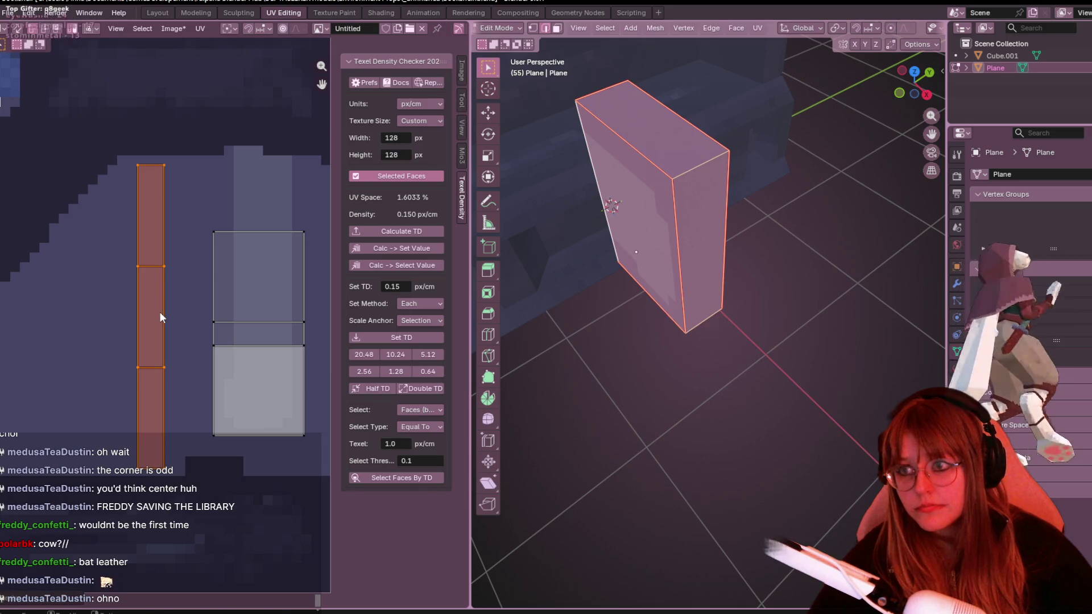
pyautogui.click(166, 311)
pyautogui.moveTo(512, 205); pyautogui.dragTo(462, 175, button='middle')
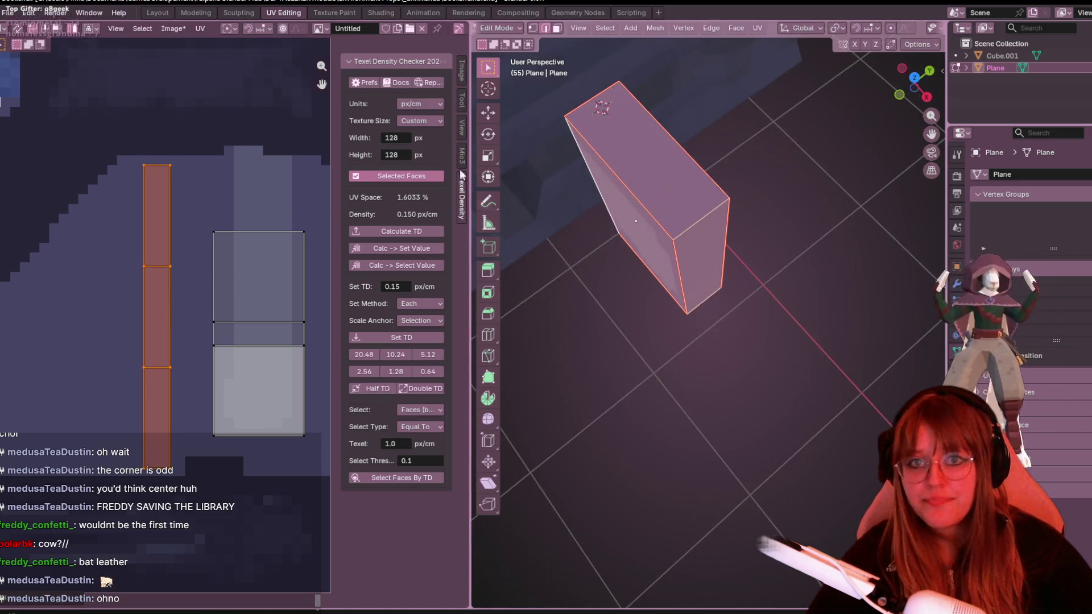
pyautogui.click(350, 13)
pyautogui.scroll(3, 373, 305)
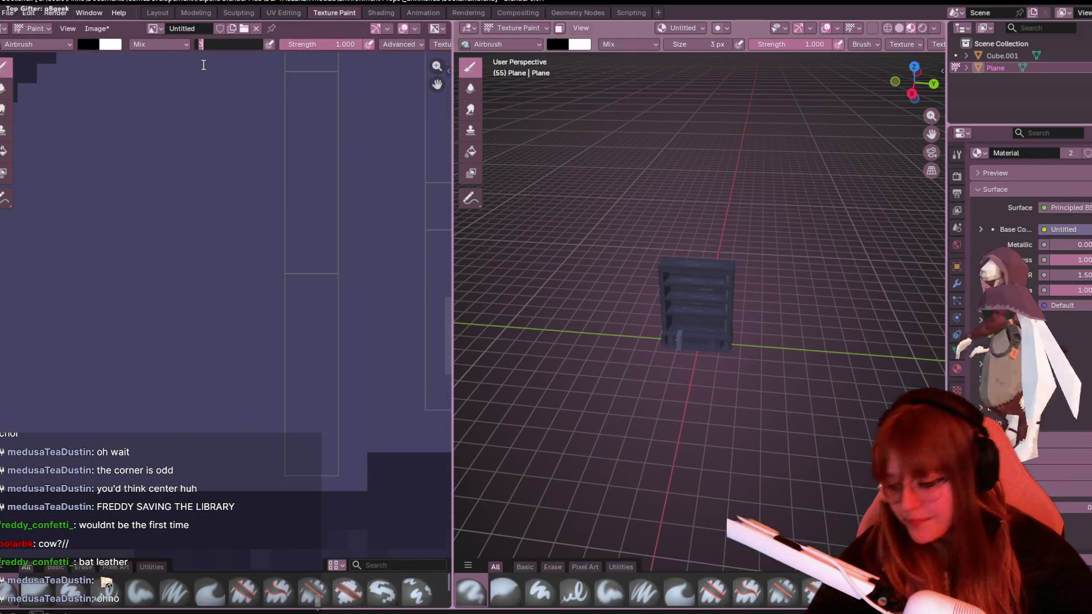
pyautogui.write('1')
# Set the brush to 1 px, choose the Paint Pixel Art brush and undo a test stroke.
pyautogui.moveTo(235, 44); pyautogui.dragTo(201, 65)
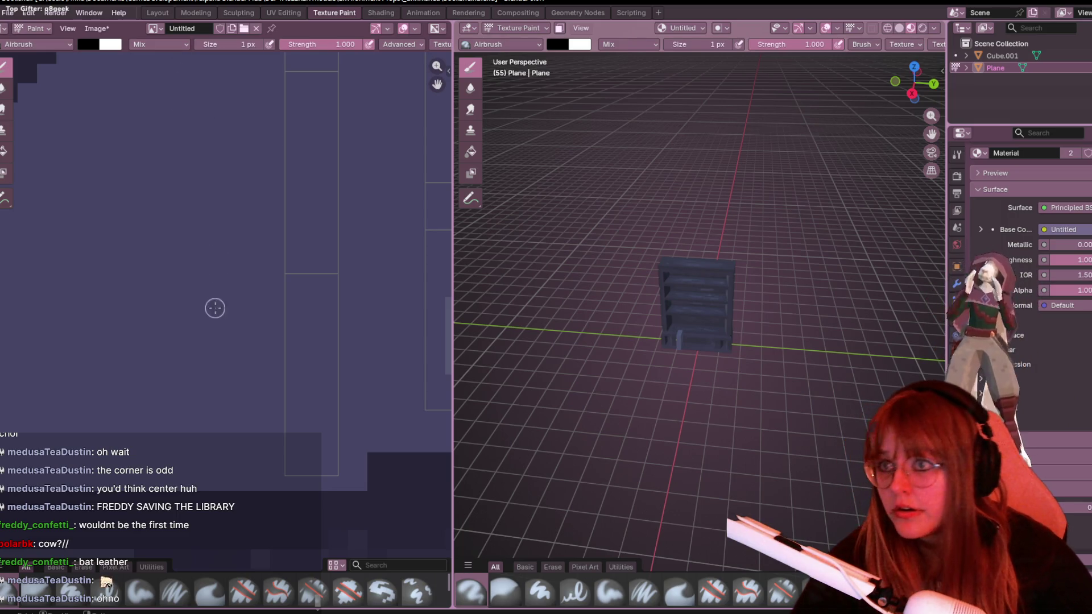
pyautogui.click(115, 567)
pyautogui.click(34, 590)
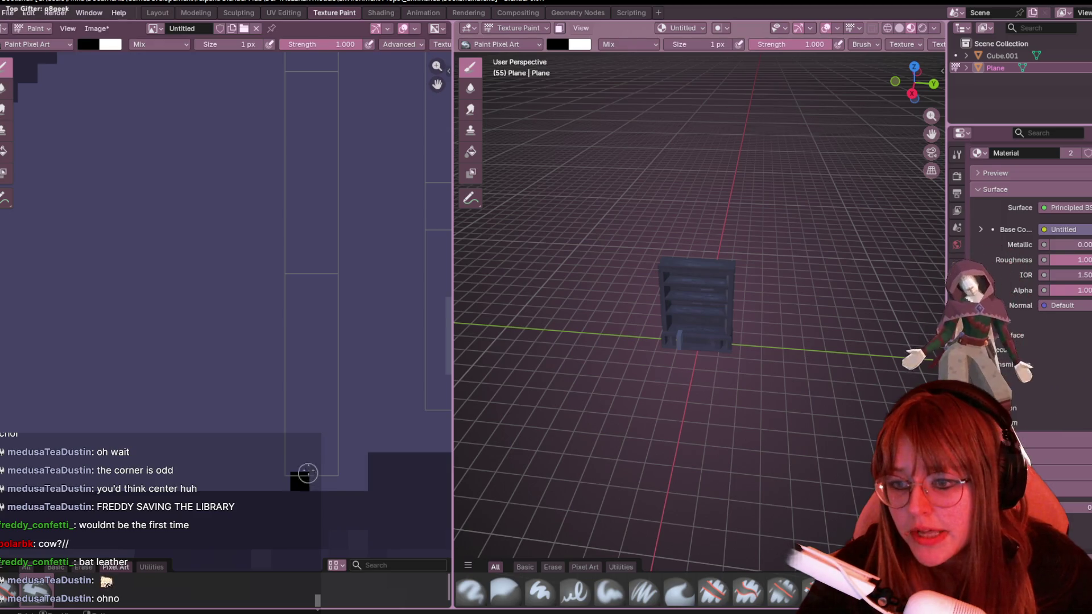
pyautogui.moveTo(308, 474); pyautogui.dragTo(319, 376)
pyautogui.scroll(3, 725, 304)
pyautogui.scroll(4, 717, 348)
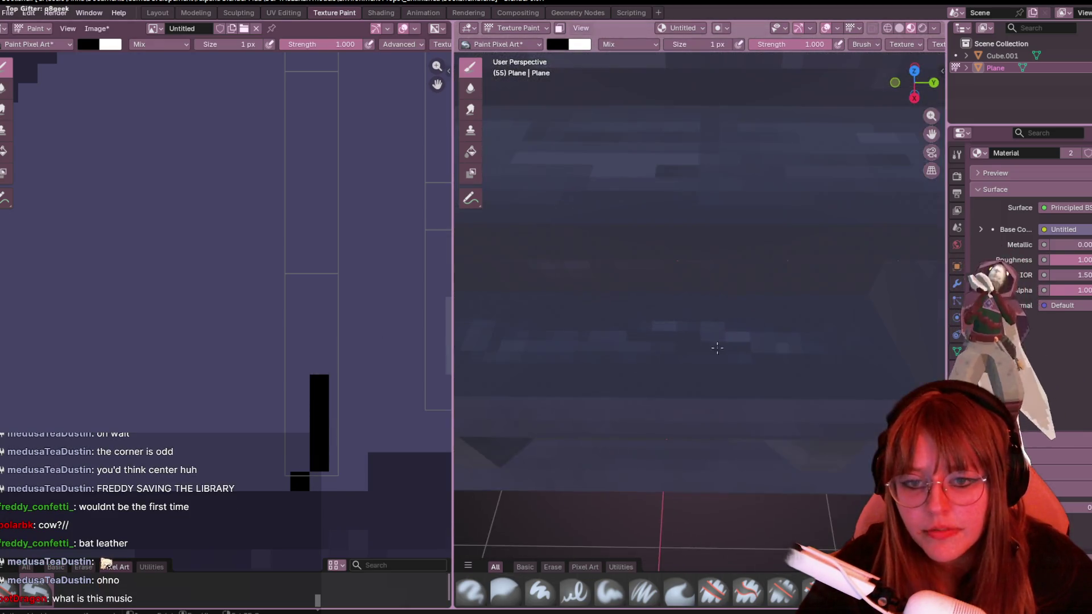
pyautogui.scroll(-3, 716, 347)
pyautogui.scroll(-3, 695, 261)
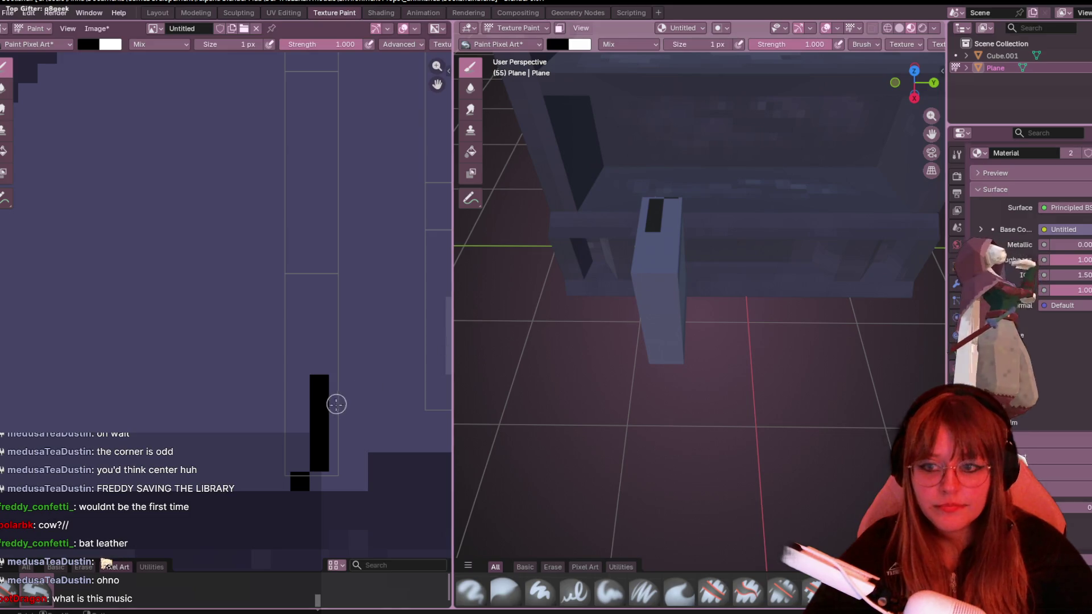
pyautogui.hotkey('ctrl', 'z')
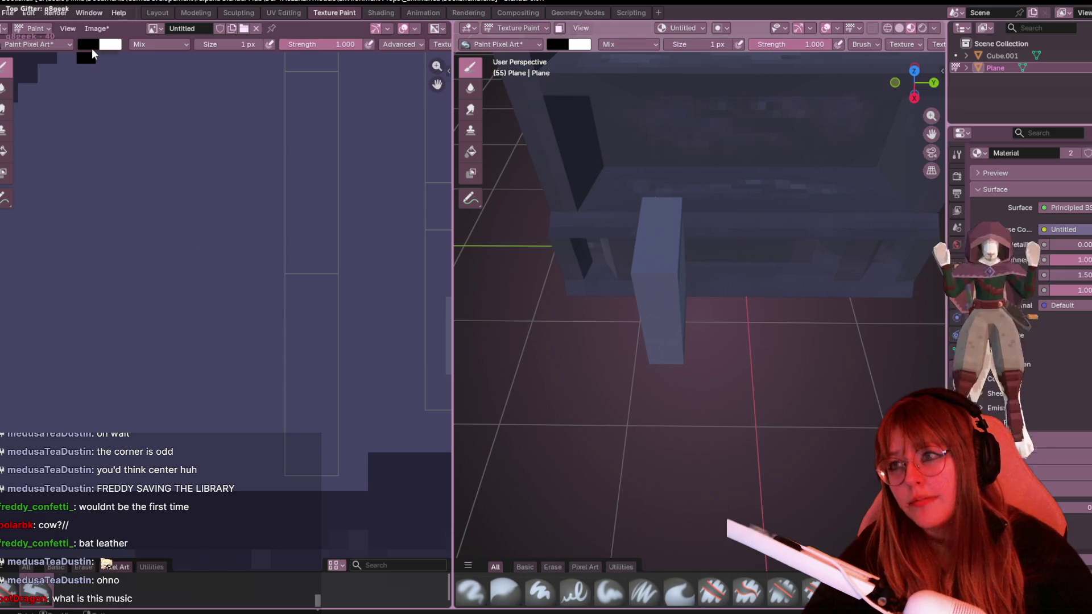
# Bring up the colour picker for the white paint swatch.
pyautogui.click(91, 49)
pyautogui.click(102, 47)
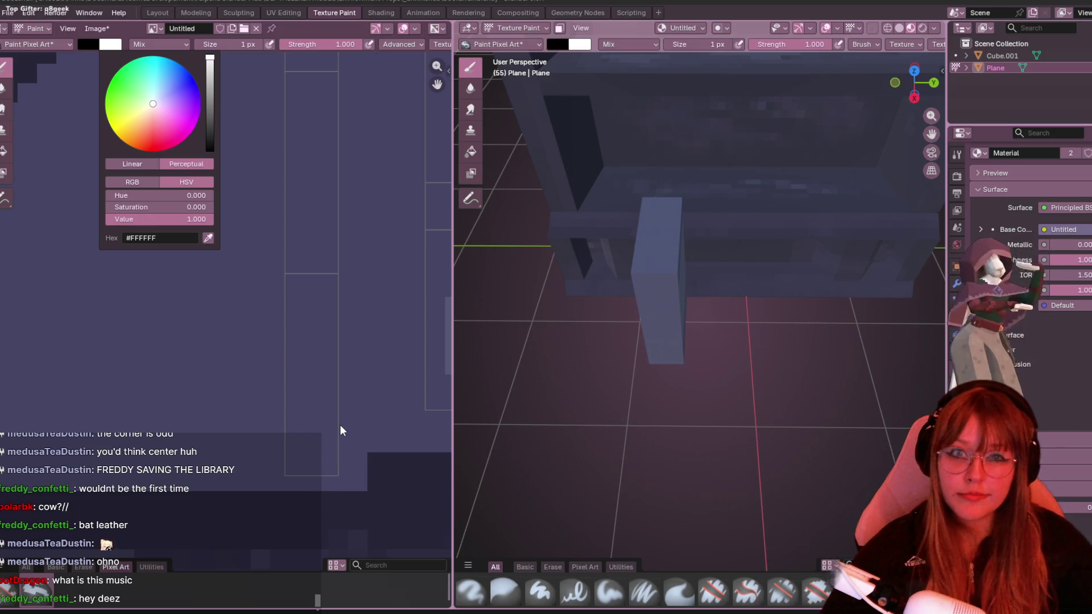
# Mix a muted pinkish-brown paint colour and undo a test stroke on the texture.
pyautogui.click(146, 113)
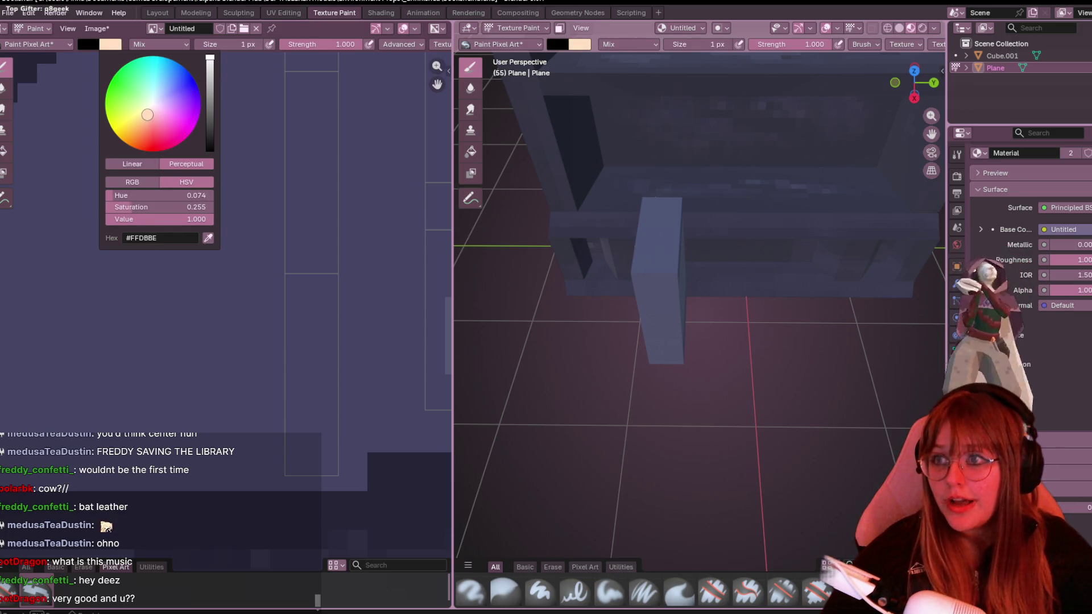
pyautogui.scroll(-3, 175, 98)
pyautogui.scroll(-3, 166, 103)
pyautogui.scroll(2, 159, 108)
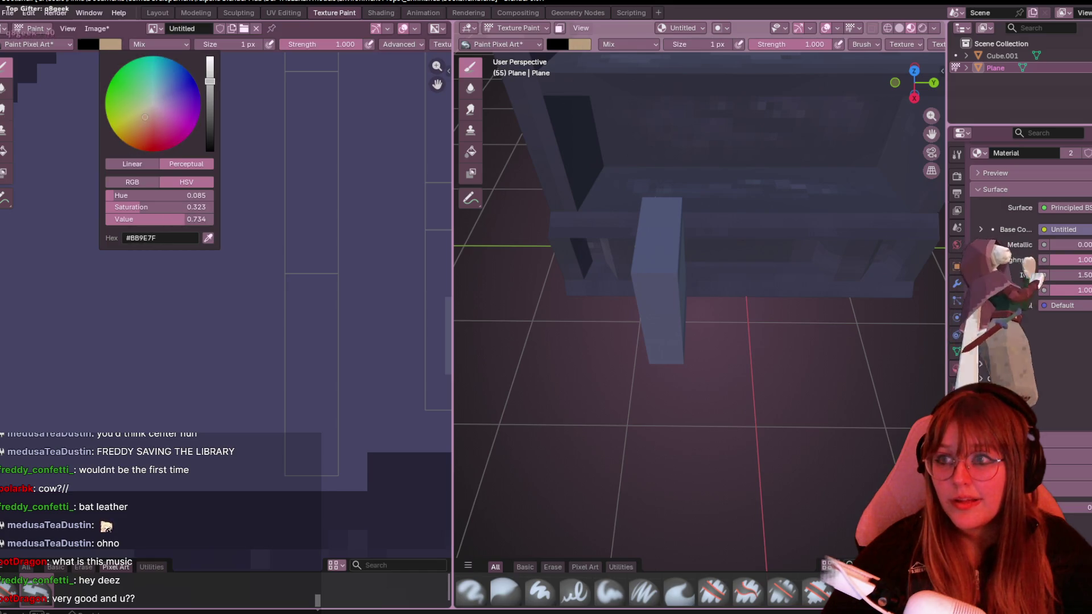
pyautogui.click(149, 117)
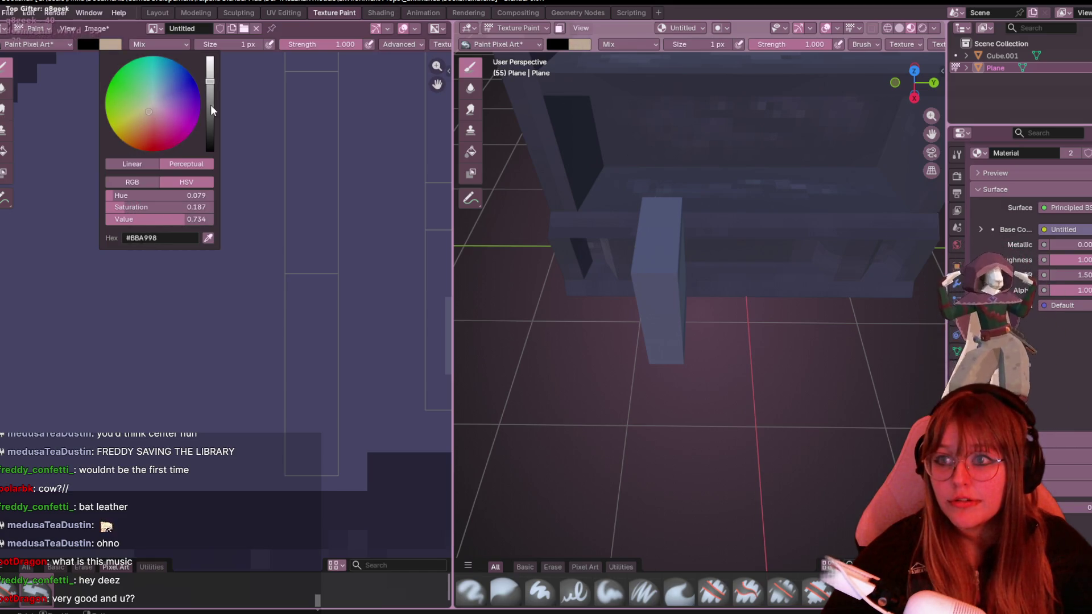
pyautogui.click(213, 109)
pyautogui.click(156, 115)
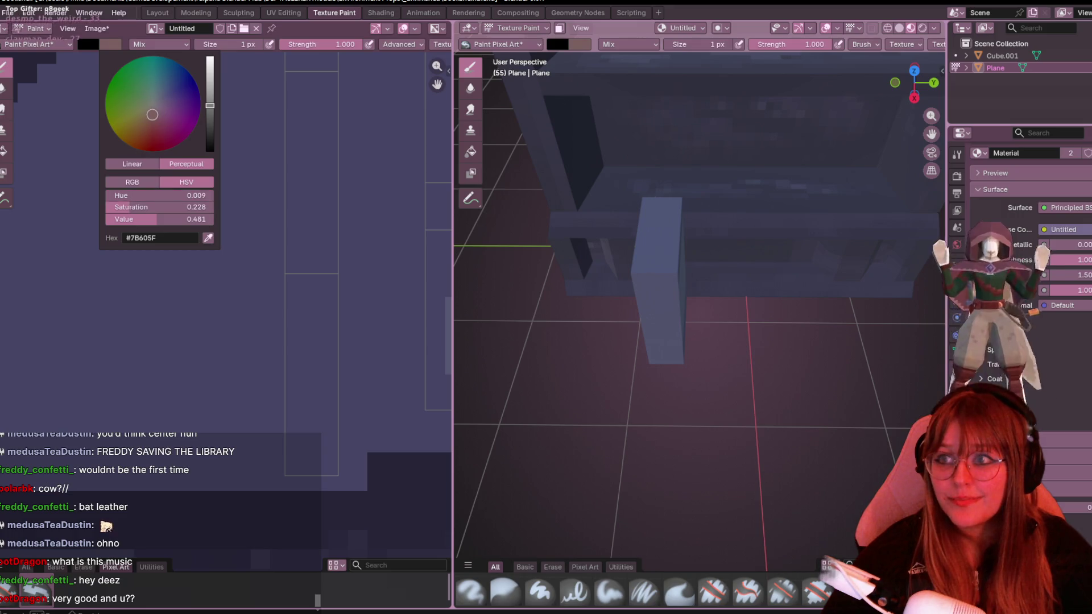
pyautogui.scroll(2, 302, 307)
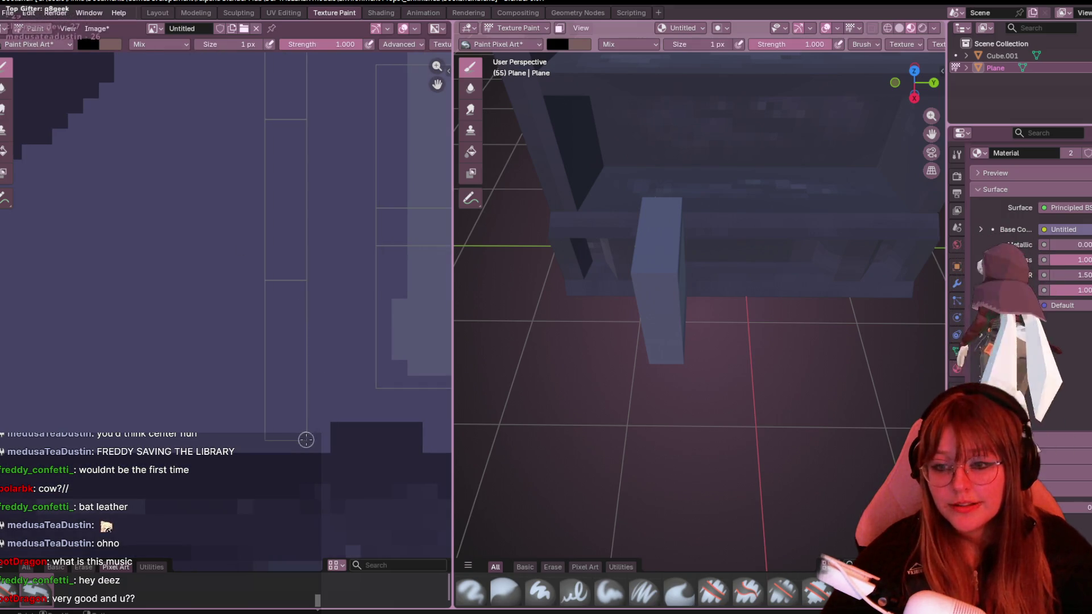
pyautogui.moveTo(304, 441); pyautogui.dragTo(306, 395)
pyautogui.hotkey('ctrl', 'z')
pyautogui.moveTo(683, 256)
pyautogui.mouseDown(button='middle')
pyautogui.moveTo(746, 277)
pyautogui.moveTo(708, 333)
pyautogui.mouseUp(button='middle')
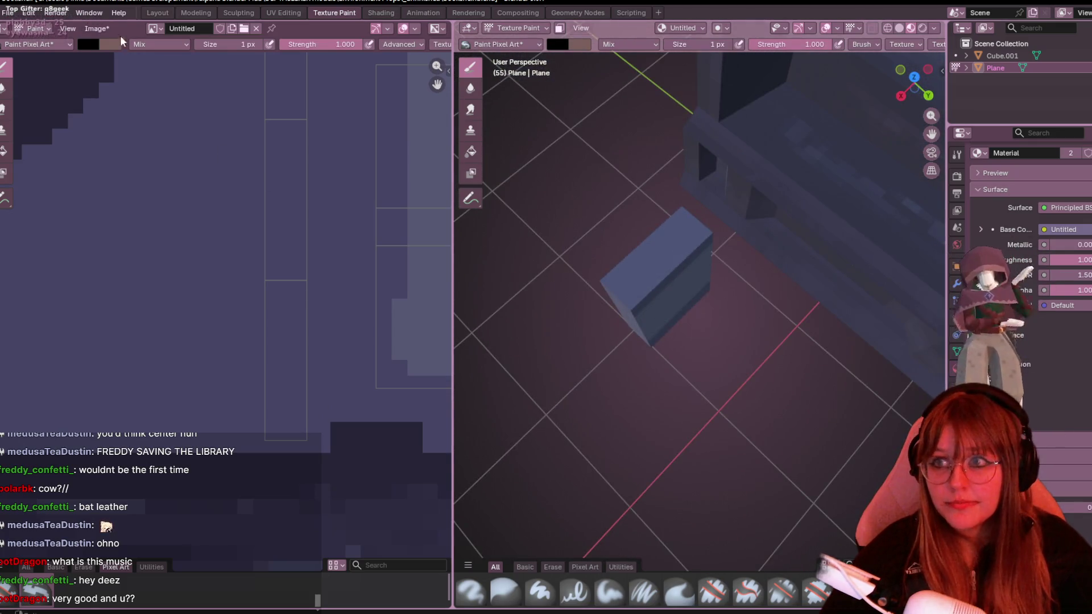
# Retint the brush to a dark warm brown and try first pixels on the cover, undoing one.
pyautogui.click(94, 44)
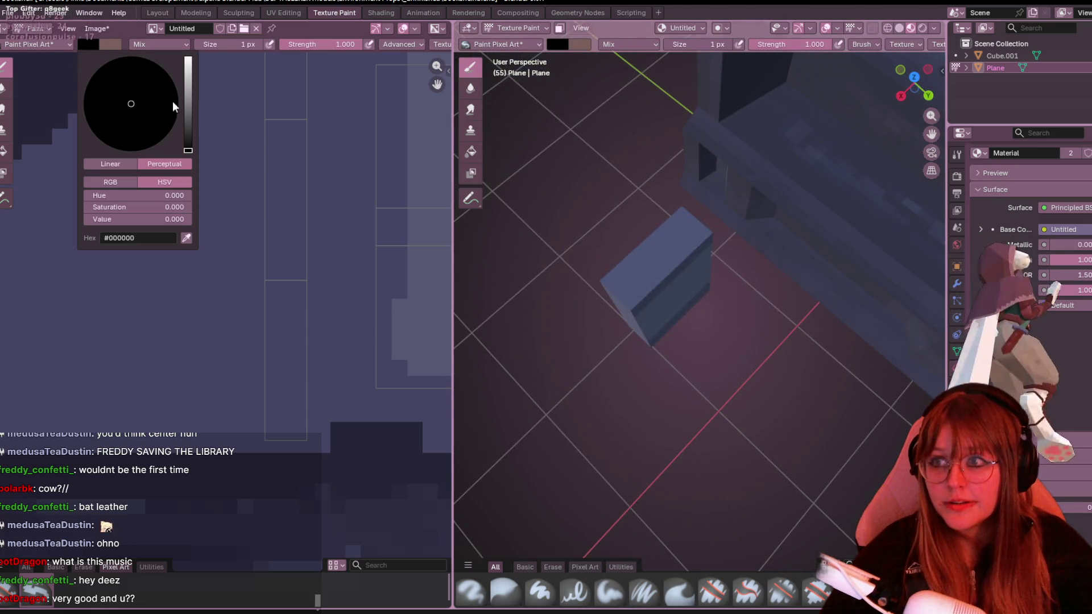
pyautogui.click(187, 130)
pyautogui.moveTo(148, 122)
pyautogui.mouseDown()
pyautogui.moveTo(130, 109)
pyautogui.moveTo(128, 120)
pyautogui.mouseUp()
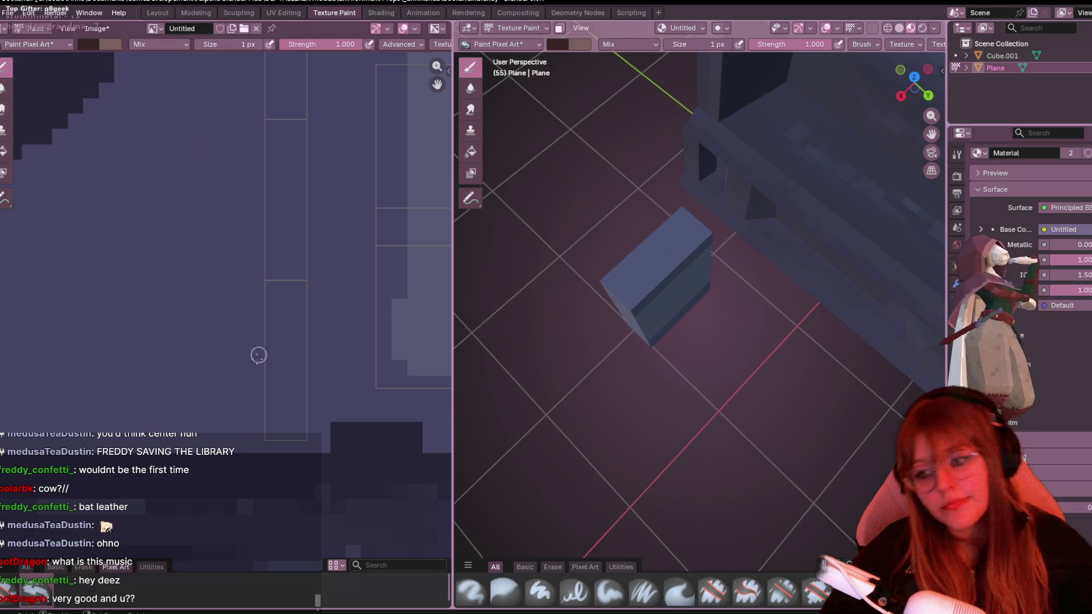
pyautogui.moveTo(471, 423)
pyautogui.mouseDown(button='middle')
pyautogui.moveTo(297, 429)
pyautogui.moveTo(329, 334)
pyautogui.mouseUp(button='middle')
pyautogui.click(253, 428)
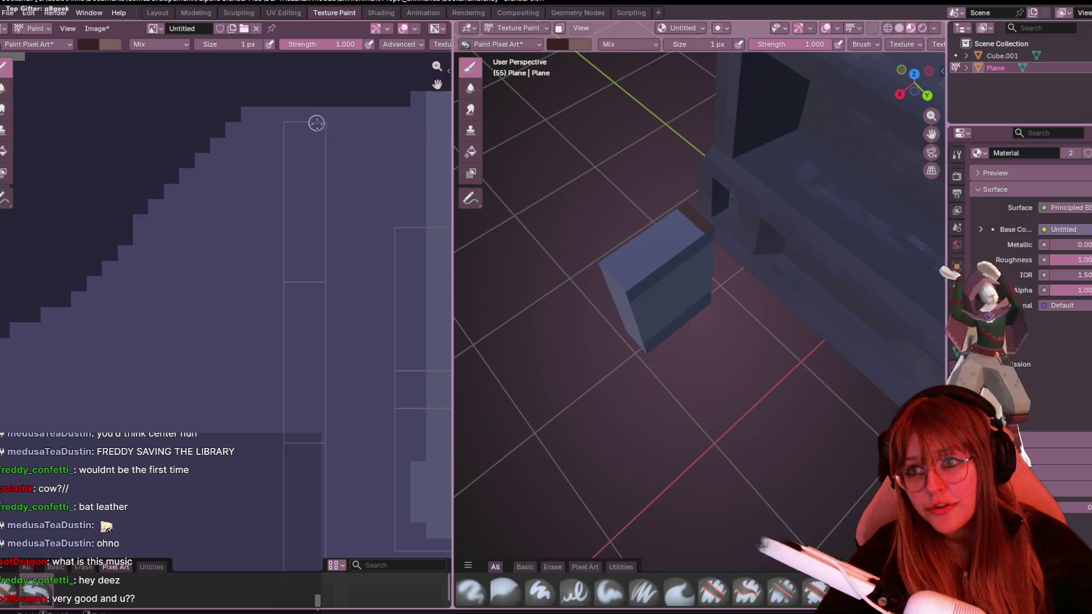
pyautogui.moveTo(316, 123)
pyautogui.mouseDown()
pyautogui.moveTo(271, 129)
pyautogui.moveTo(322, 122)
pyautogui.mouseUp()
pyautogui.hotkey('ctrl', 'z')
# Paint the dark brown top edge and left side border down the spine strip's UV island.
pyautogui.moveTo(597, 213)
pyautogui.mouseDown(button='middle')
pyautogui.moveTo(721, 214)
pyautogui.moveTo(598, 154)
pyautogui.mouseUp(button='middle')
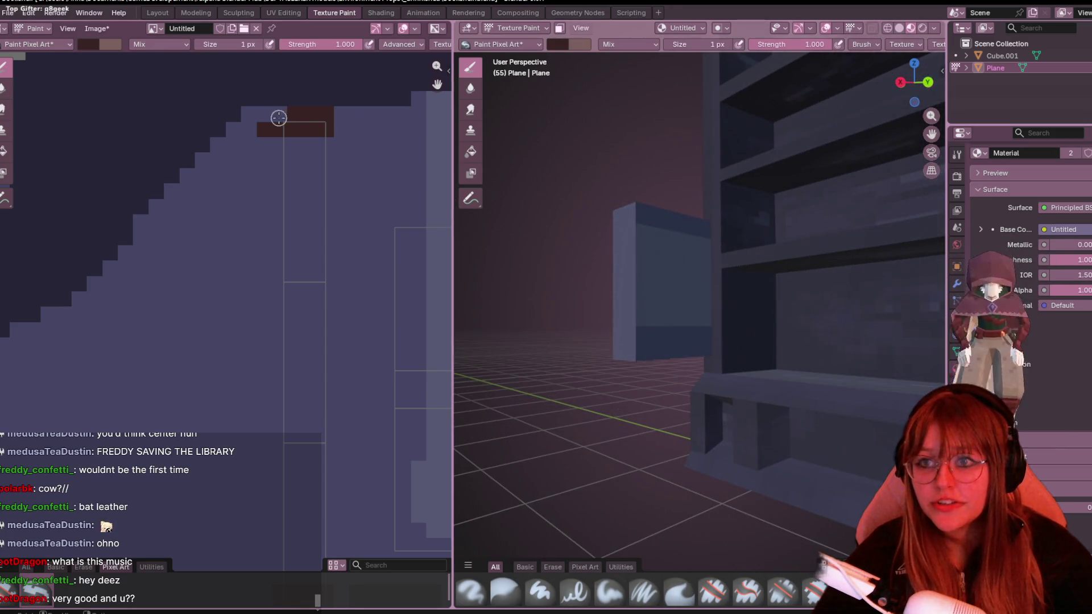
pyautogui.moveTo(272, 115); pyautogui.dragTo(288, 115)
pyautogui.moveTo(334, 142); pyautogui.dragTo(329, 109, button='middle')
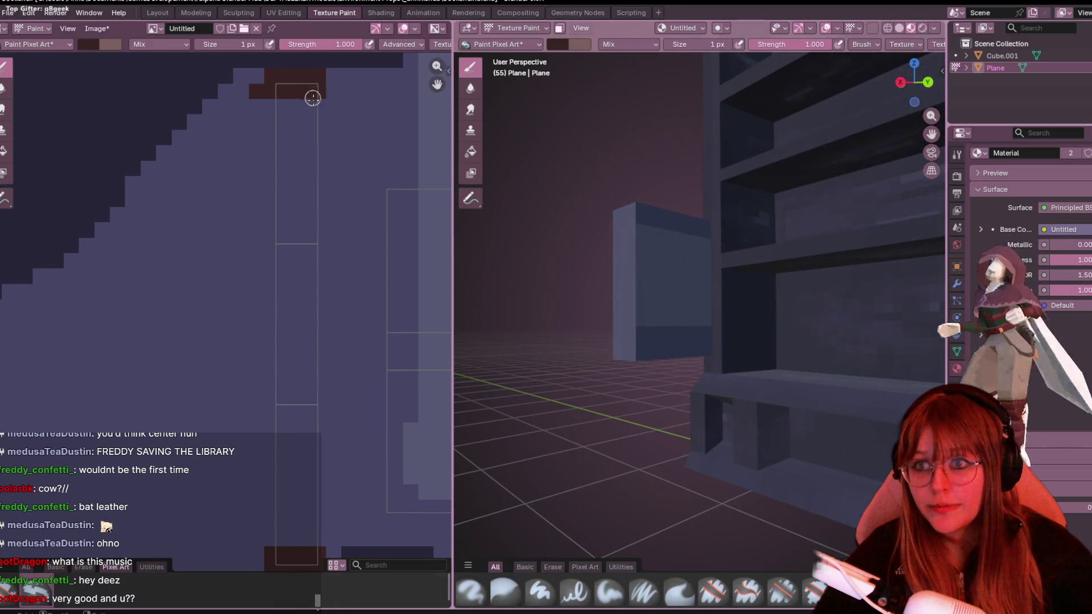
pyautogui.moveTo(314, 98); pyautogui.dragTo(318, 152)
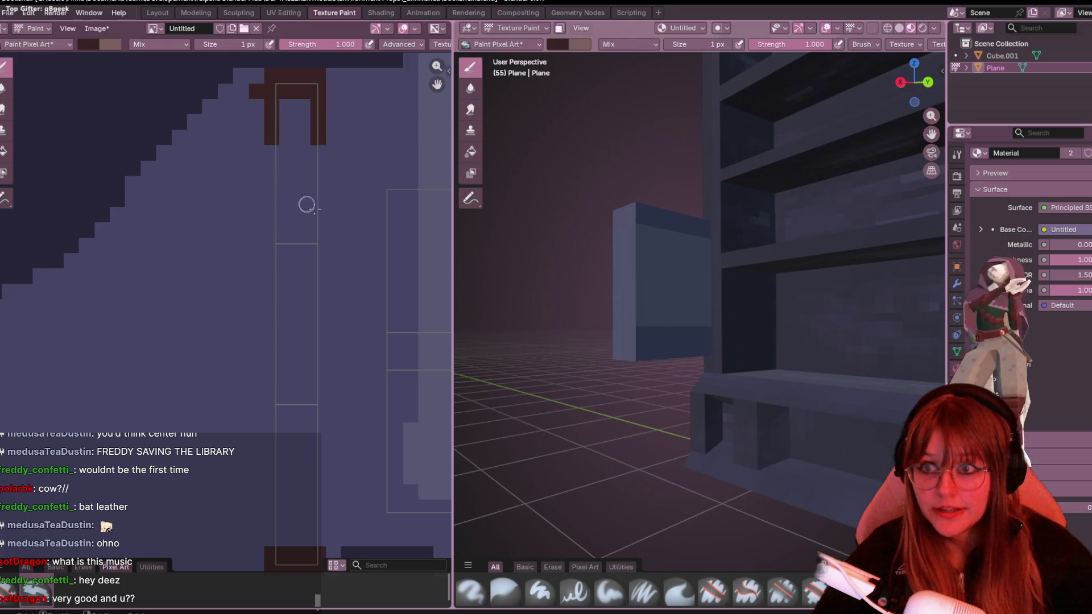
pyautogui.moveTo(307, 205); pyautogui.dragTo(251, 73, button='middle')
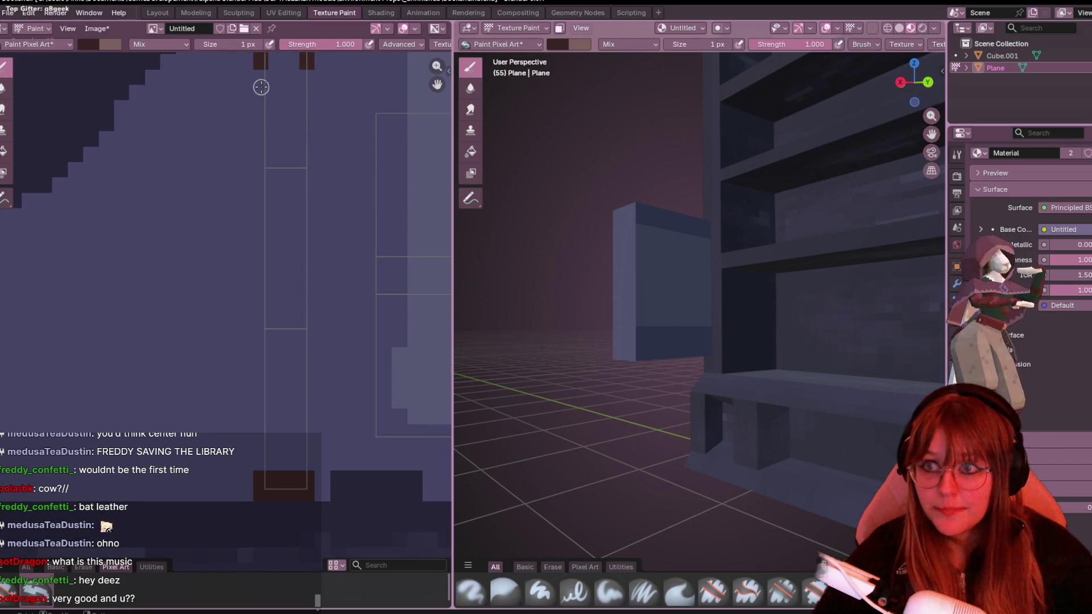
pyautogui.click(260, 260)
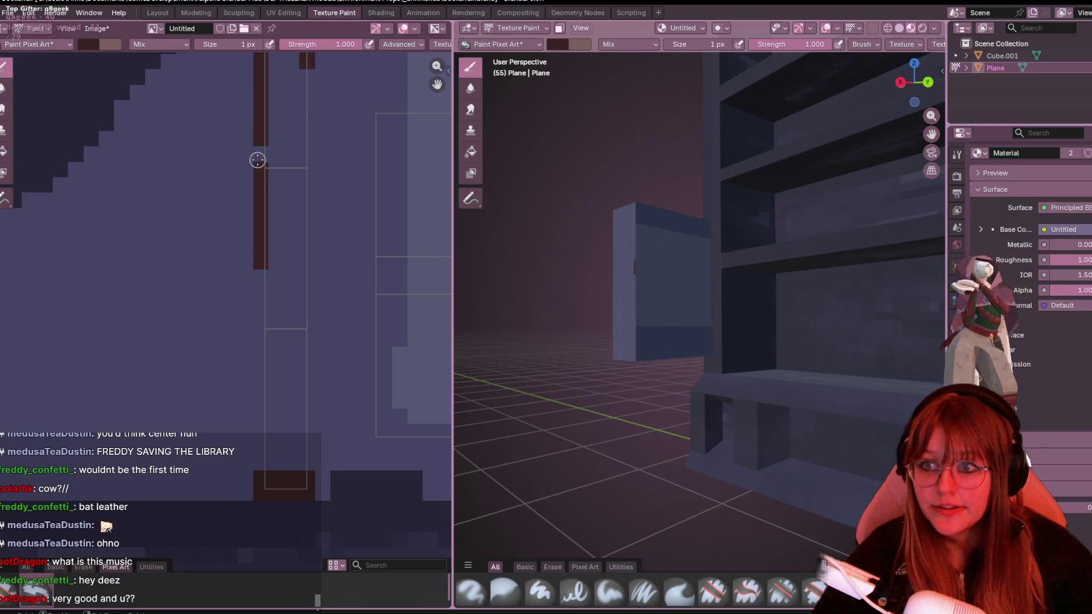
pyautogui.moveTo(256, 239); pyautogui.dragTo(270, 184, button='middle')
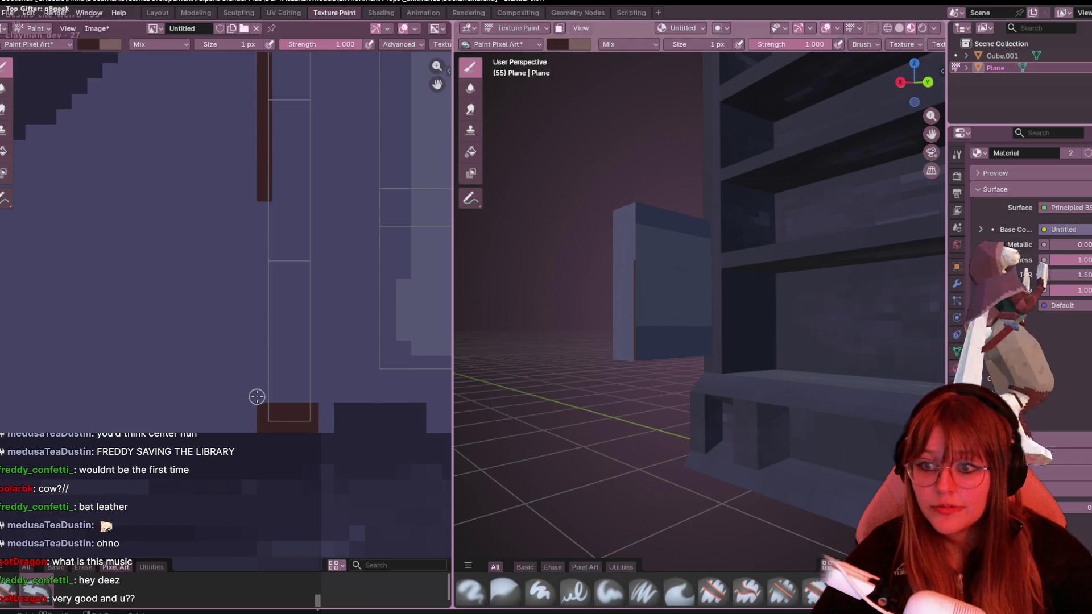
pyautogui.moveTo(257, 398); pyautogui.dragTo(263, 314)
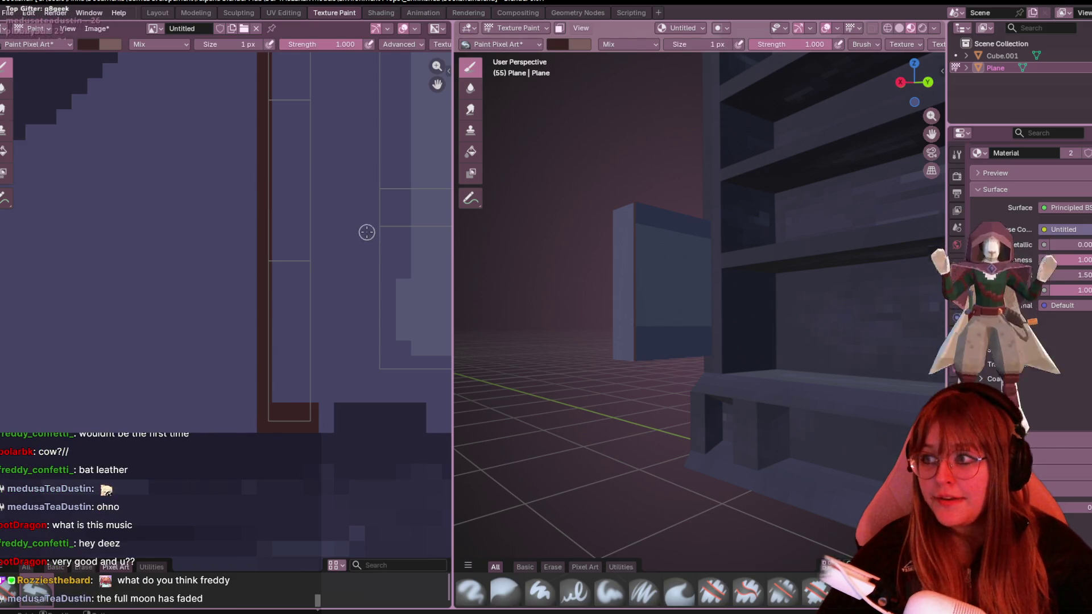
# Paint the dark brown border down the strip's right side to frame it.
pyautogui.moveTo(365, 234); pyautogui.dragTo(332, 262, button='middle')
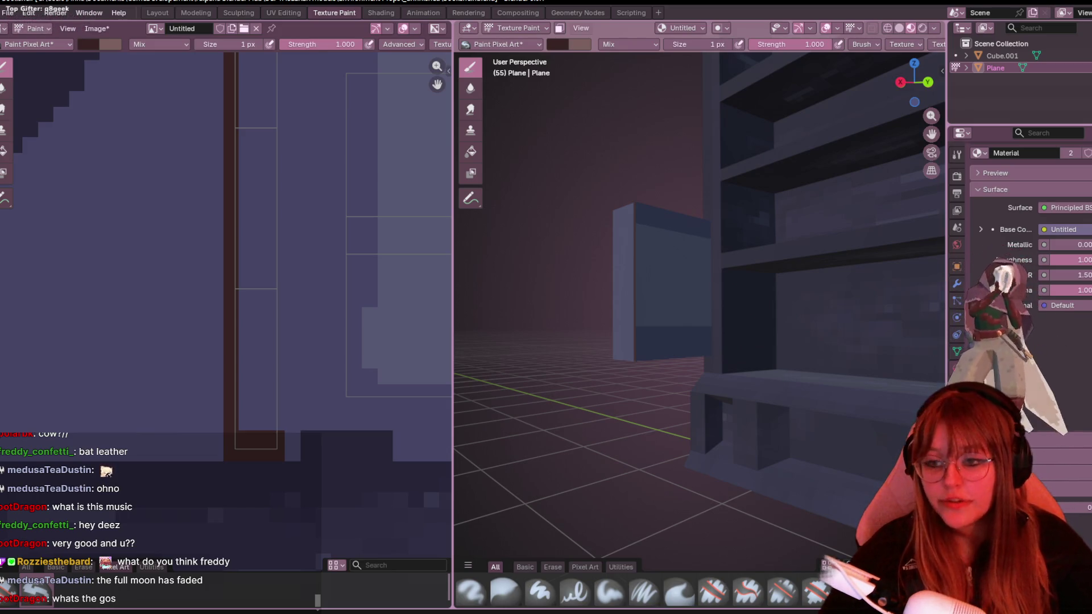
pyautogui.rightClick(282, 392)
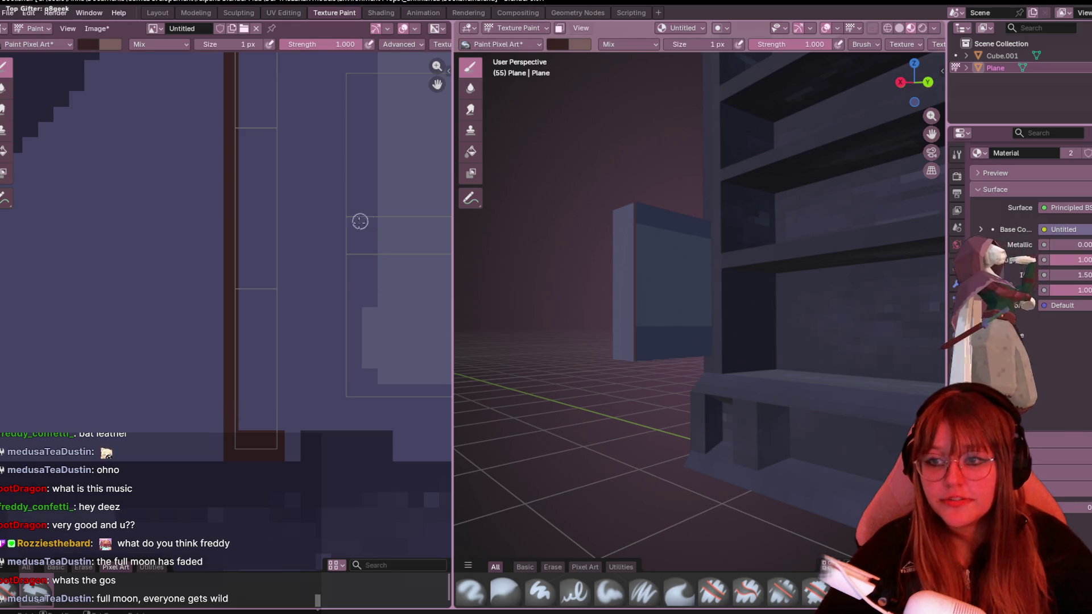
pyautogui.moveTo(331, 256); pyautogui.dragTo(299, 456, button='middle')
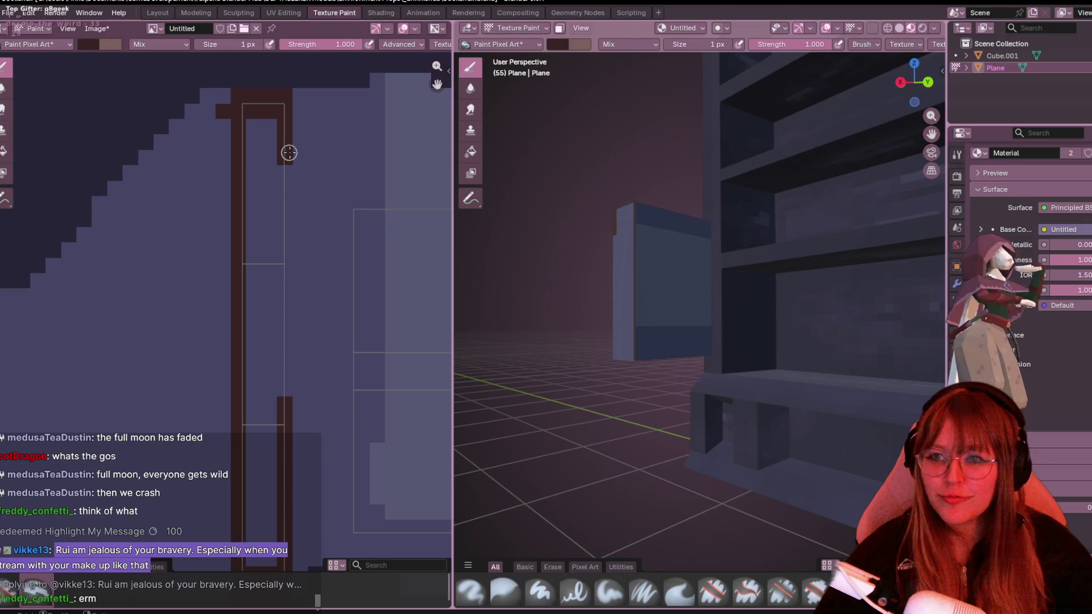
pyautogui.moveTo(291, 180); pyautogui.dragTo(288, 260)
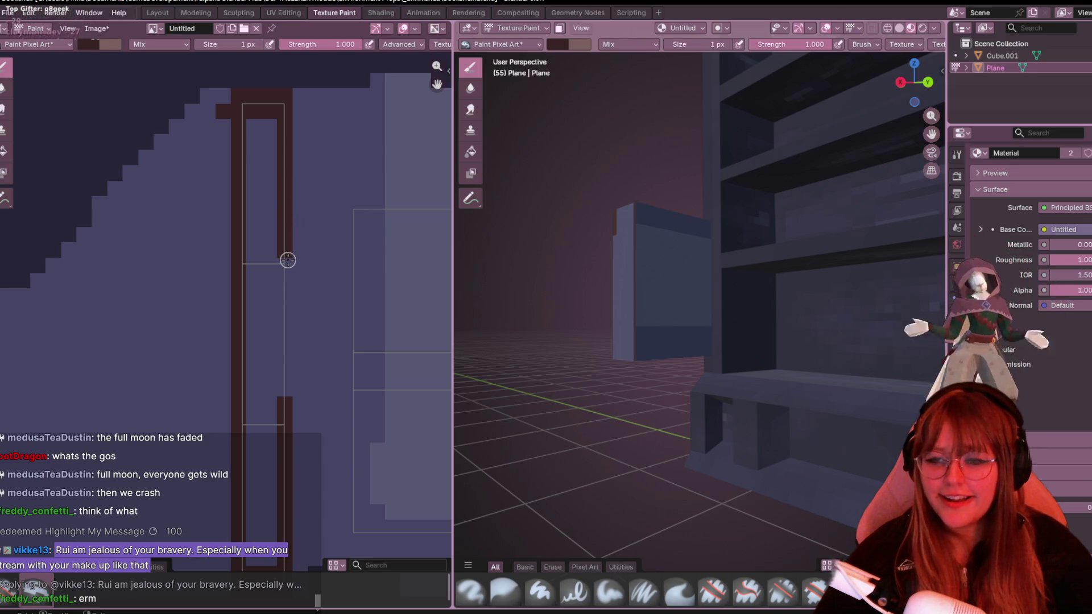
pyautogui.scroll(-1, 303, 405)
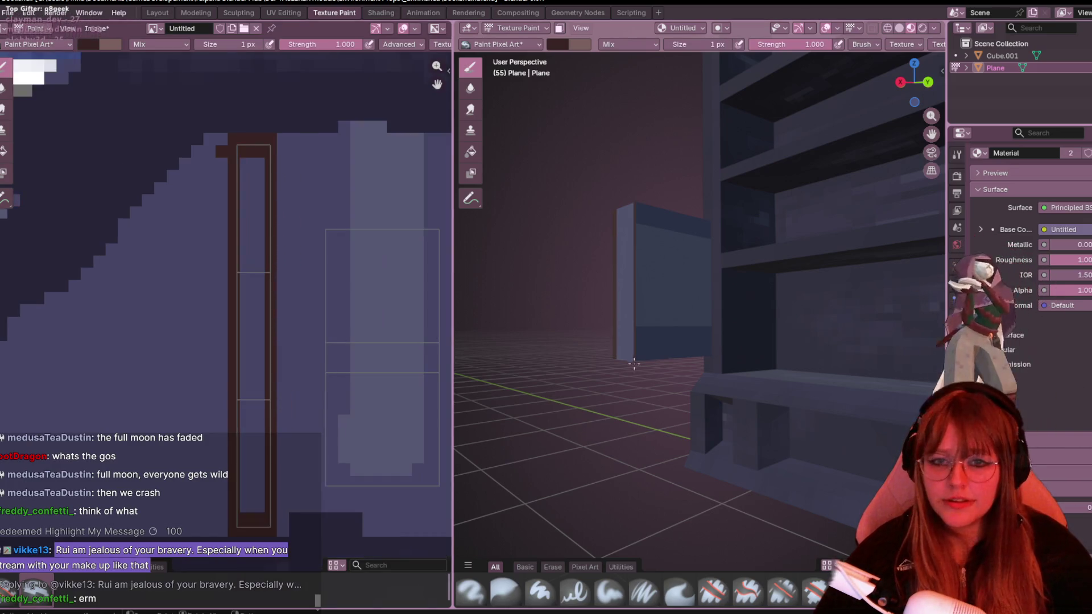
pyautogui.moveTo(597, 324); pyautogui.dragTo(572, 344, button='middle')
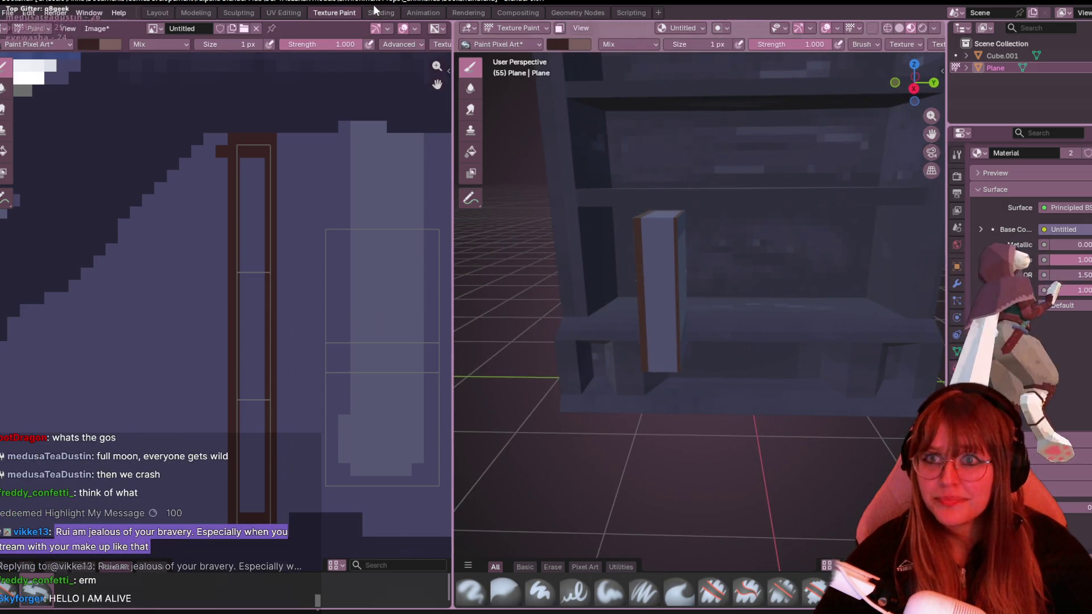
pyautogui.click(380, 12)
pyautogui.click(292, 12)
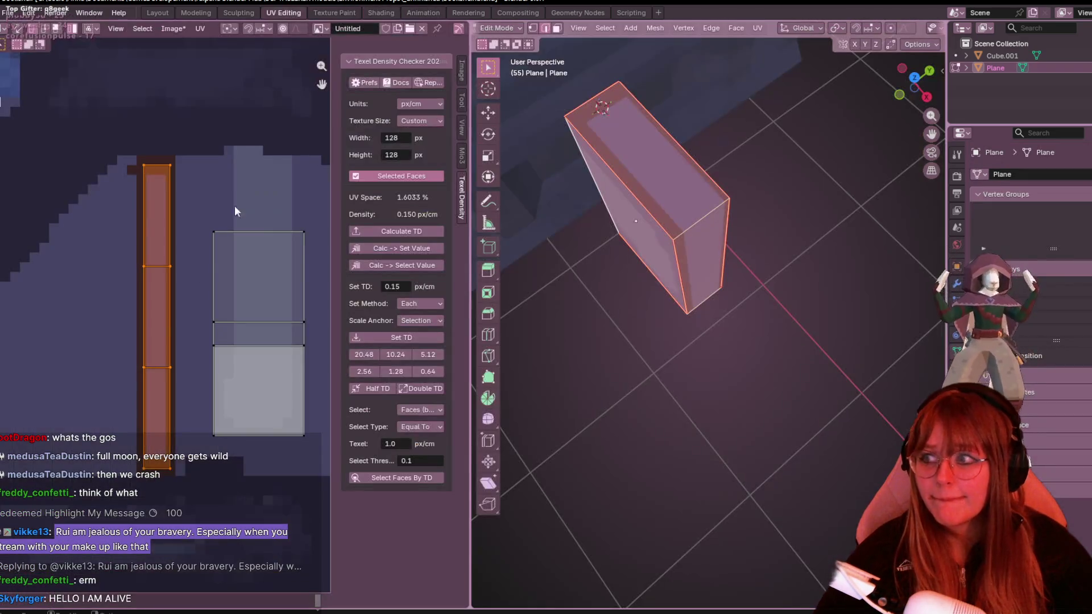
pyautogui.scroll(2, 283, 406)
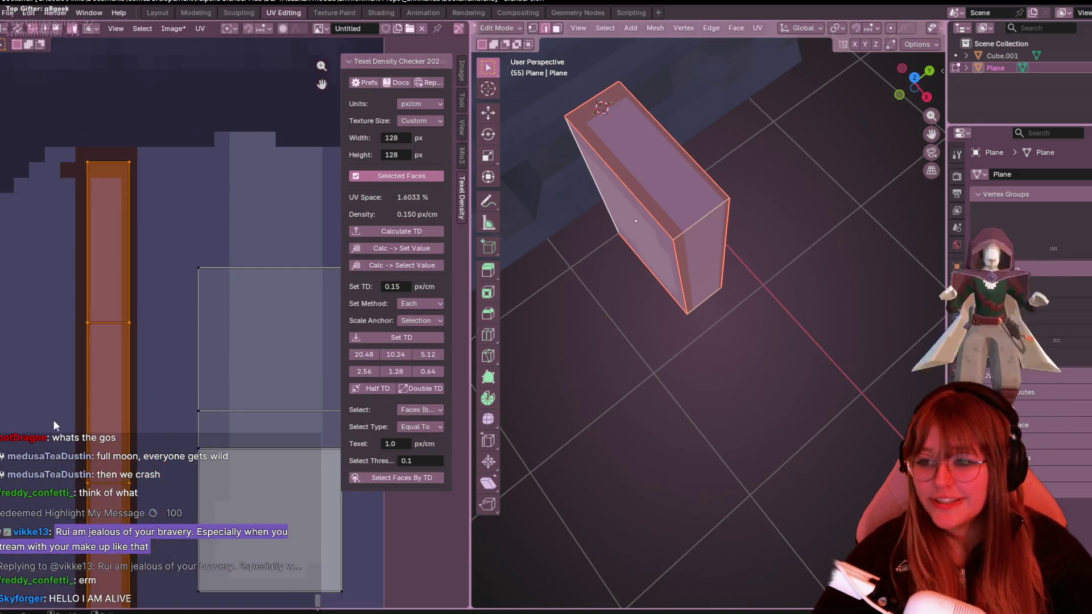
pyautogui.scroll(1, 171, 287)
pyautogui.press('g')
pyautogui.click(206, 301)
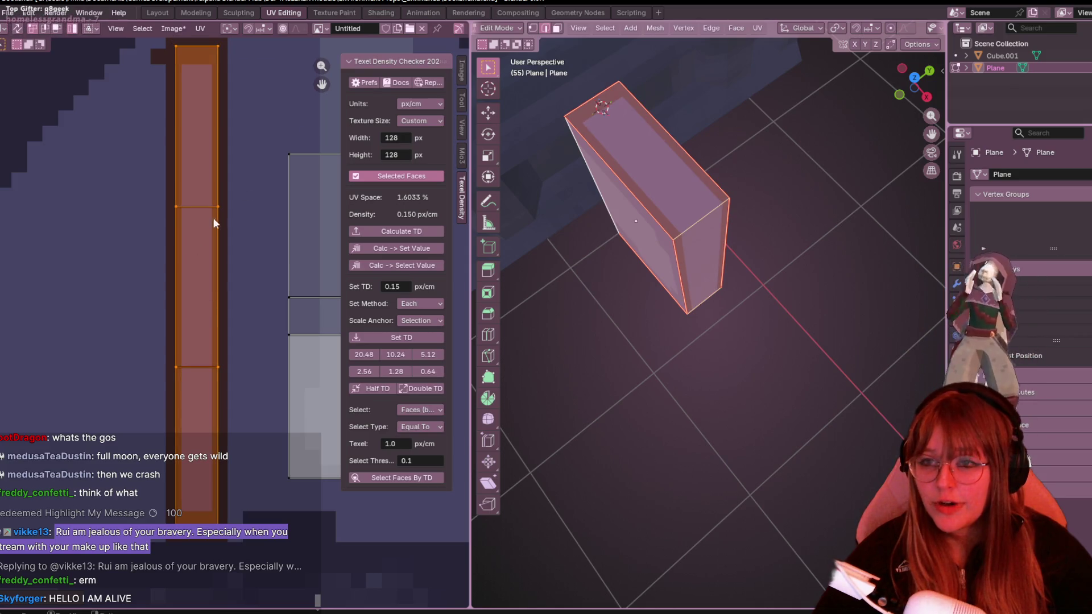
pyautogui.click(348, 13)
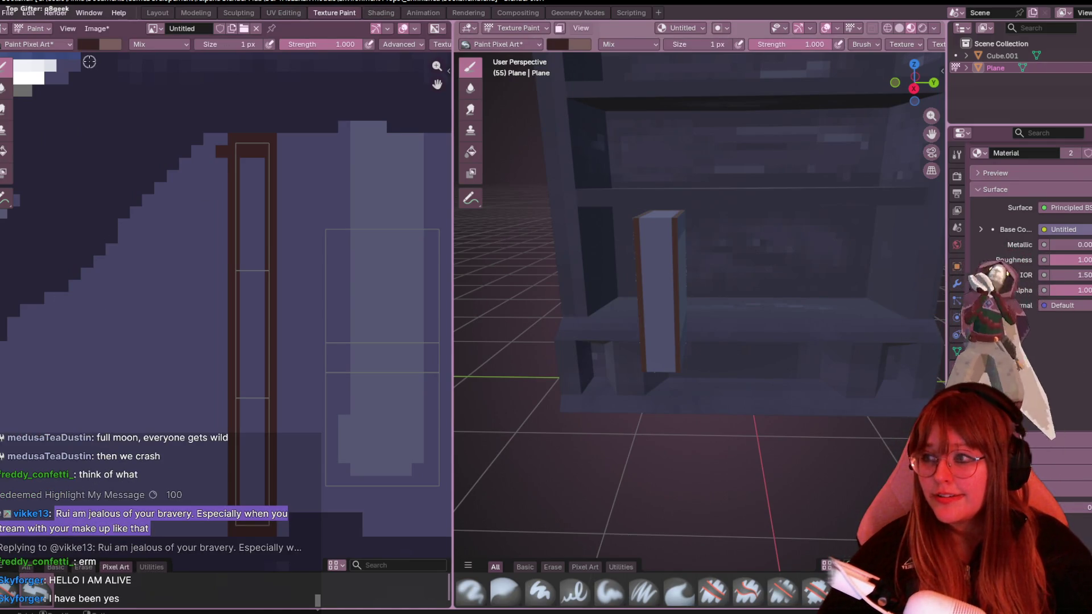
# Mix a pale cream brush colour and paint a cream highlight down the spine strip.
pyautogui.moveTo(192, 188); pyautogui.dragTo(146, 164, button='middle')
pyautogui.click(34, 44)
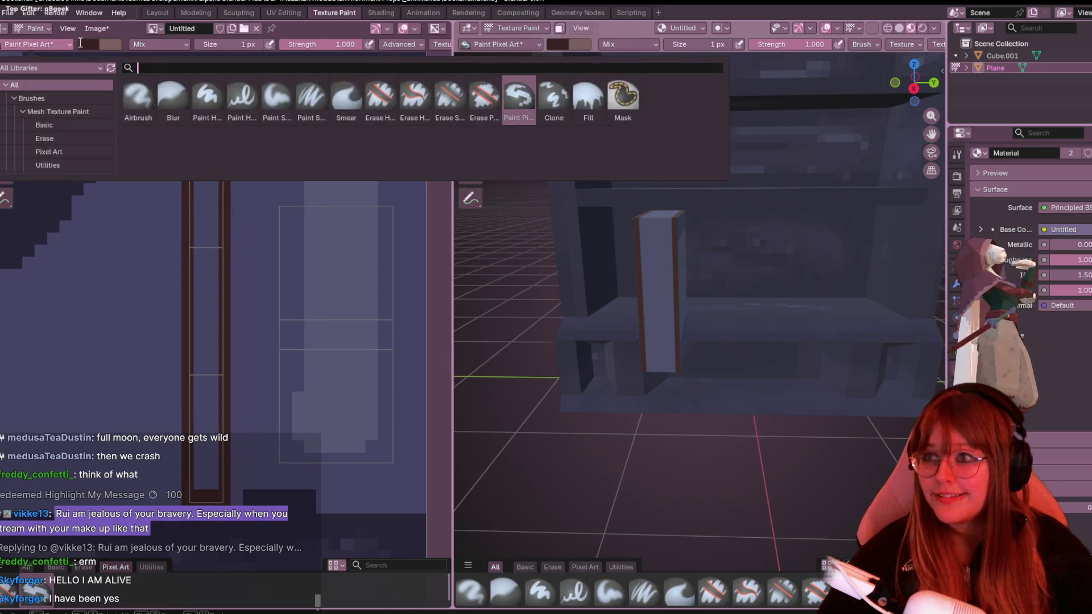
pyautogui.click(86, 43)
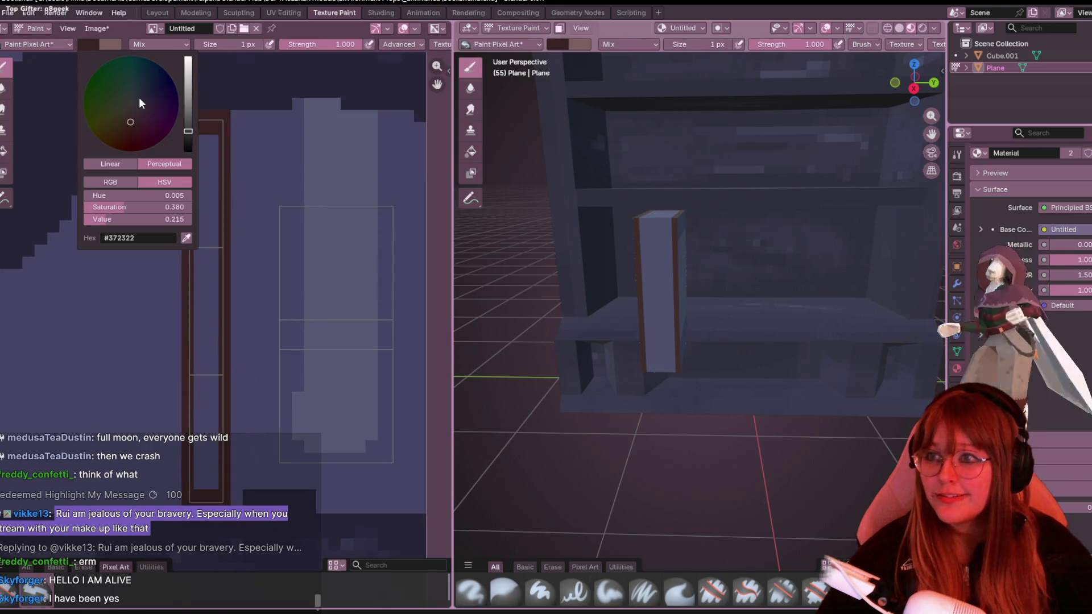
pyautogui.click(187, 75)
pyautogui.moveTo(133, 117); pyautogui.dragTo(121, 109)
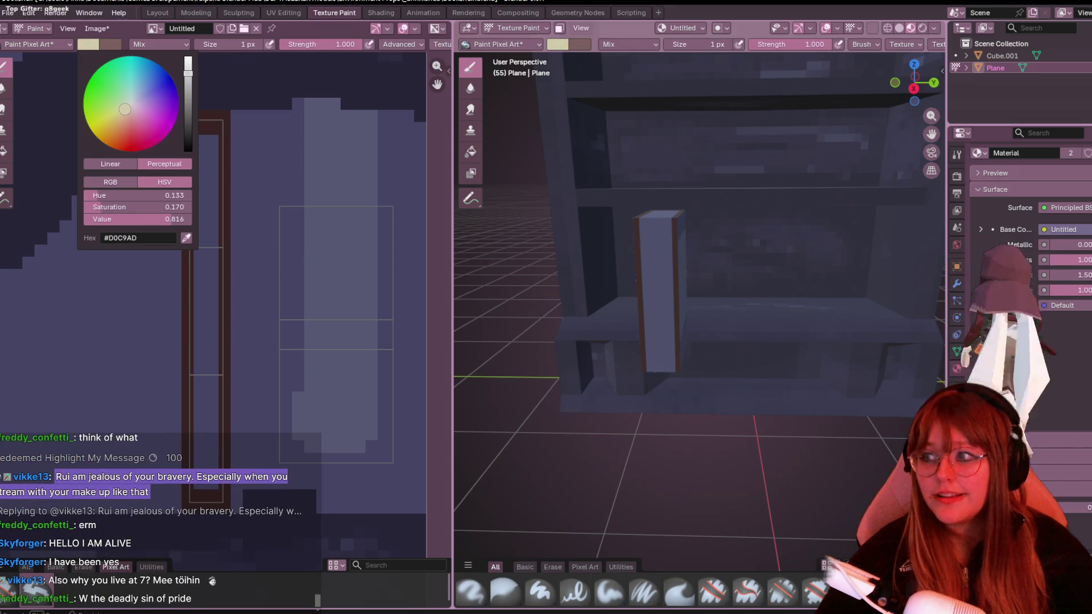
pyautogui.moveTo(124, 109); pyautogui.dragTo(126, 109)
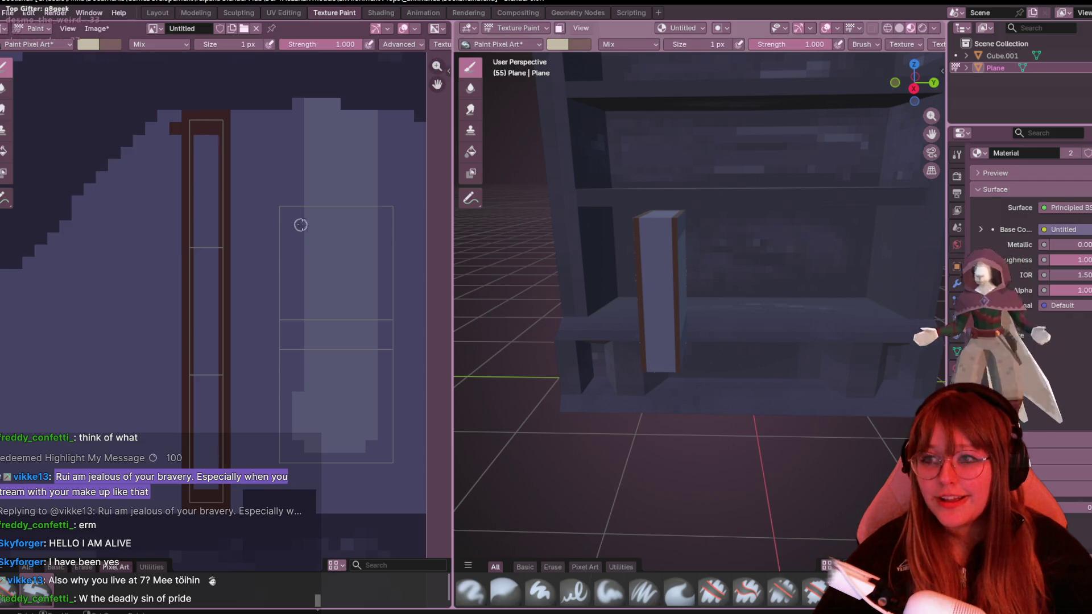
pyautogui.click(201, 155)
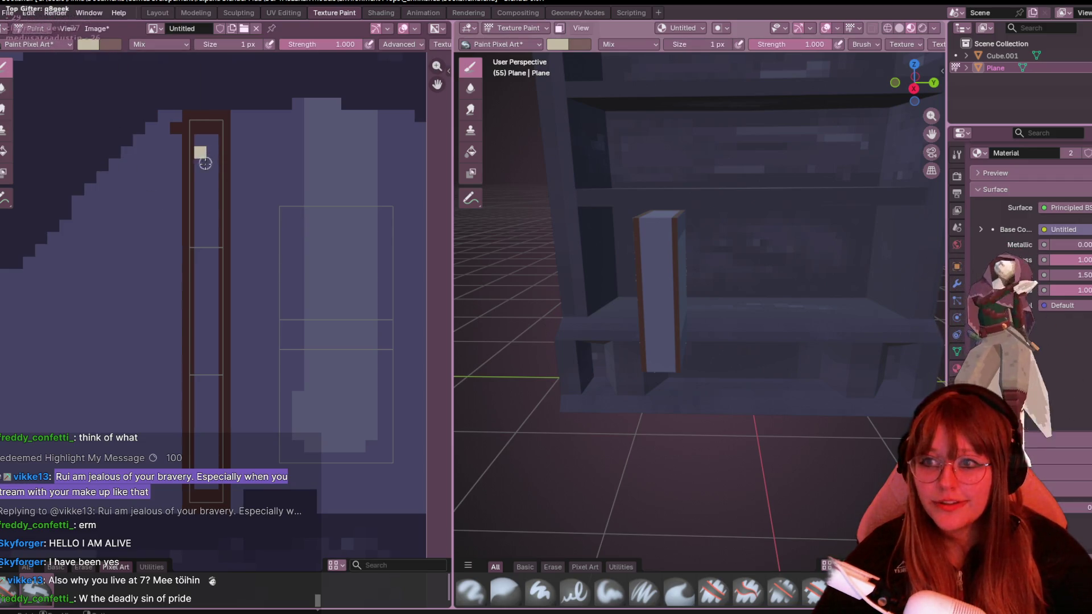
pyautogui.moveTo(203, 205); pyautogui.dragTo(201, 250)
pyautogui.moveTo(256, 317); pyautogui.dragTo(250, 264, button='middle')
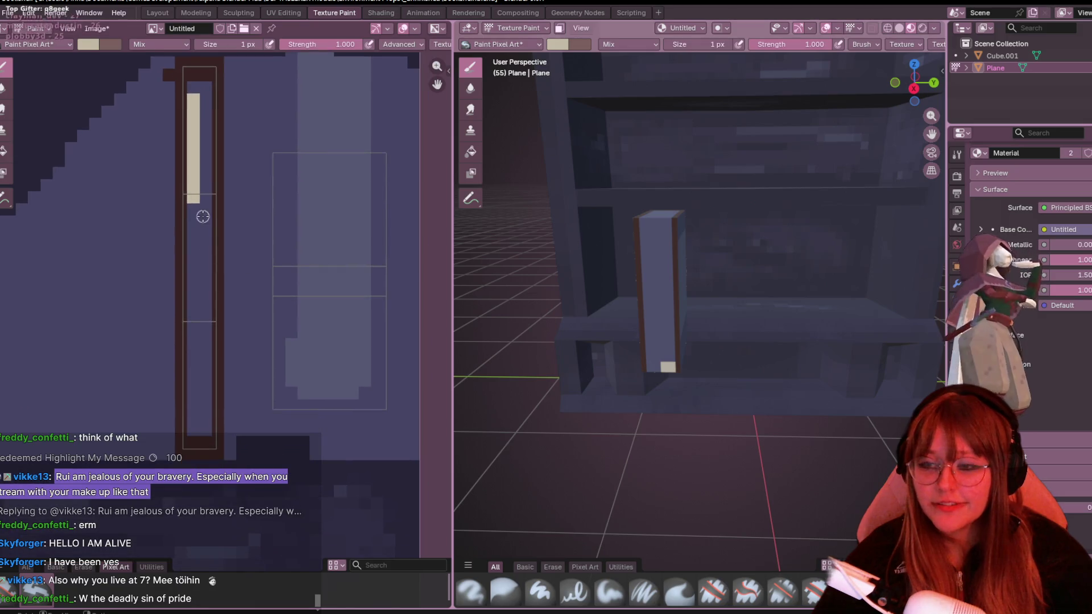
# Add a darker pinkish strip beside the cream, then undo a trial grey stroke on the spine.
pyautogui.click(88, 44)
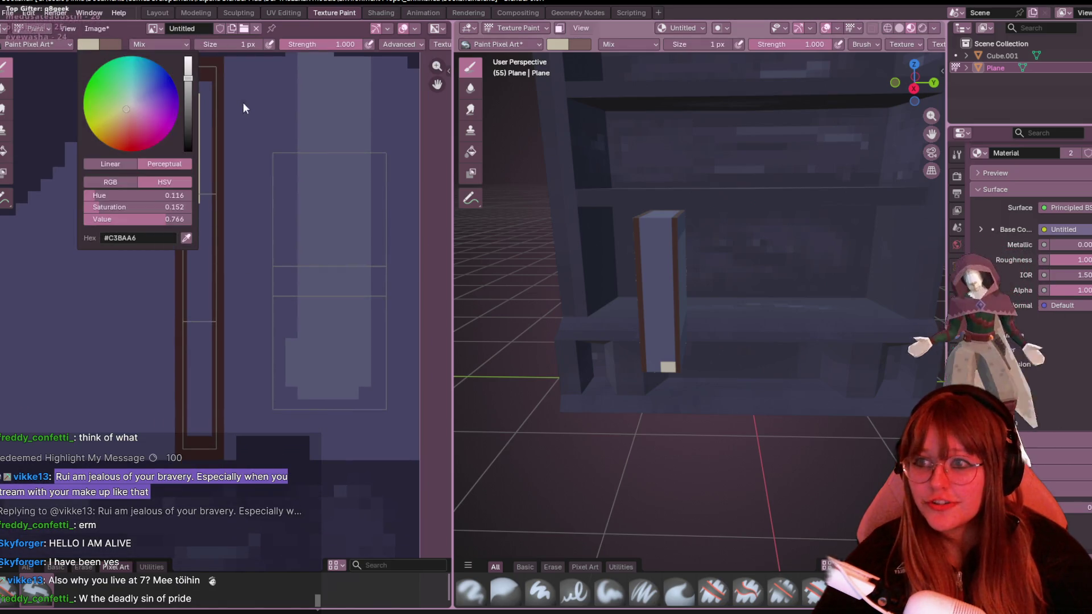
pyautogui.click(188, 93)
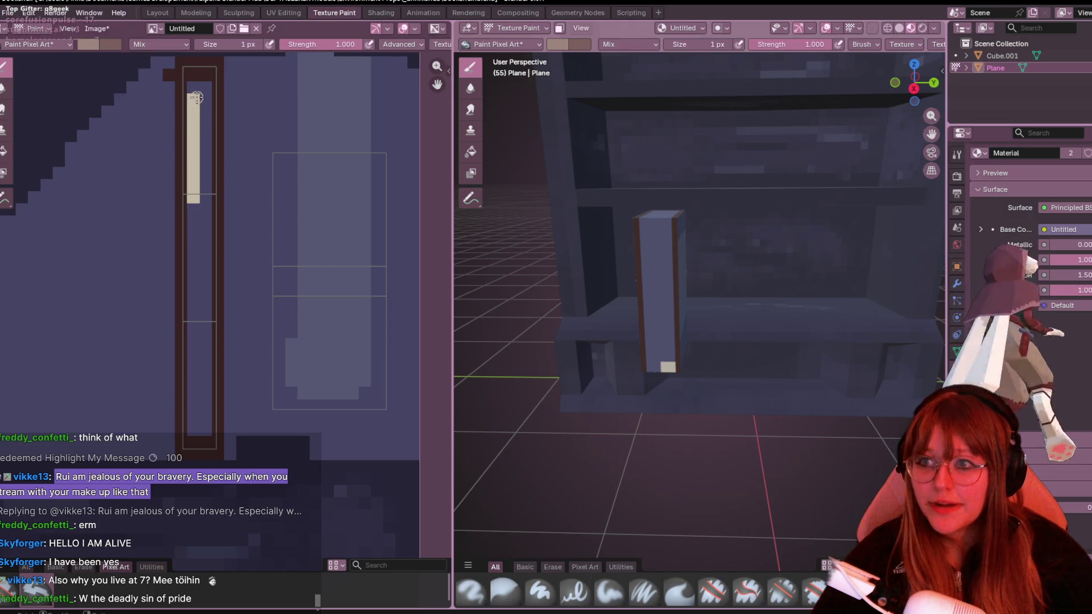
pyautogui.moveTo(205, 105); pyautogui.dragTo(203, 154)
pyautogui.click(91, 44)
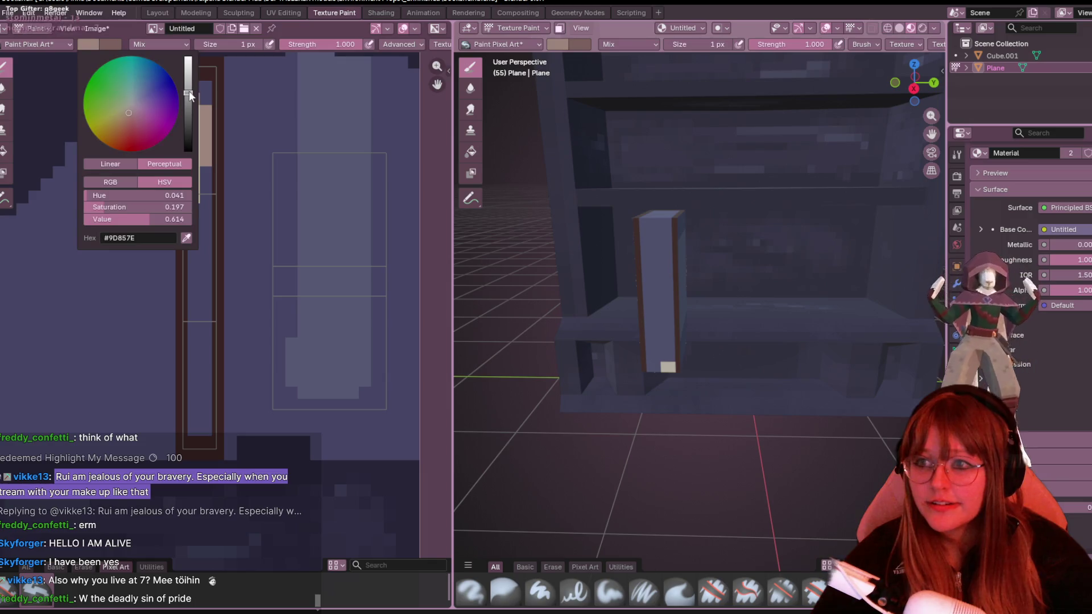
pyautogui.moveTo(128, 111); pyautogui.dragTo(130, 105)
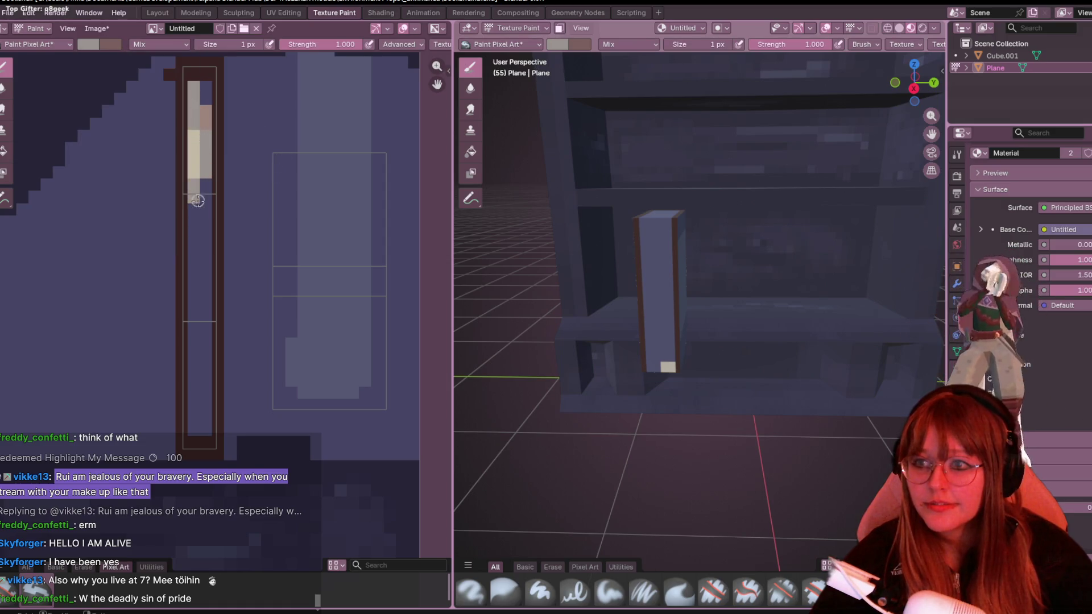
pyautogui.moveTo(194, 312); pyautogui.dragTo(194, 361)
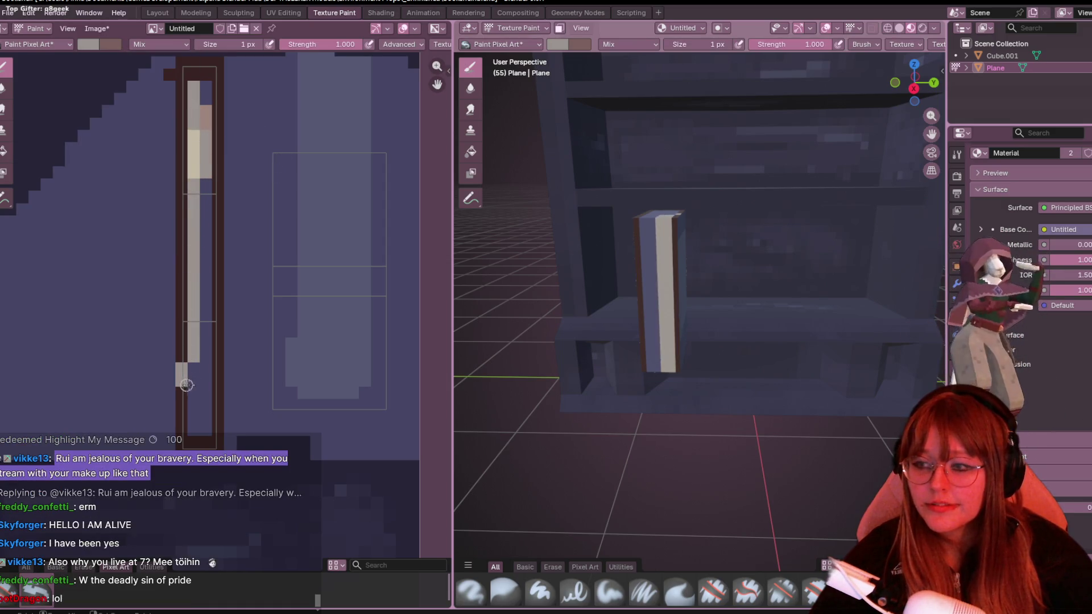
pyautogui.hotkey('ctrl', 'z')
pyautogui.scroll(2, 203, 433)
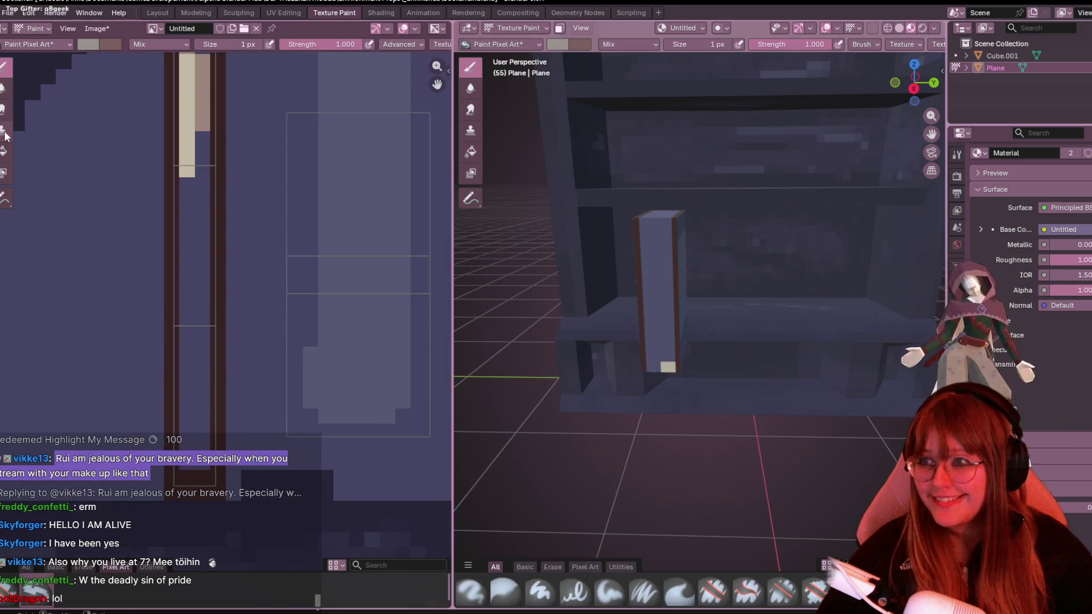
# Switch to the Fill tool and sample the spine's beige, lowering its value for a darker shade.
pyautogui.click(5, 151)
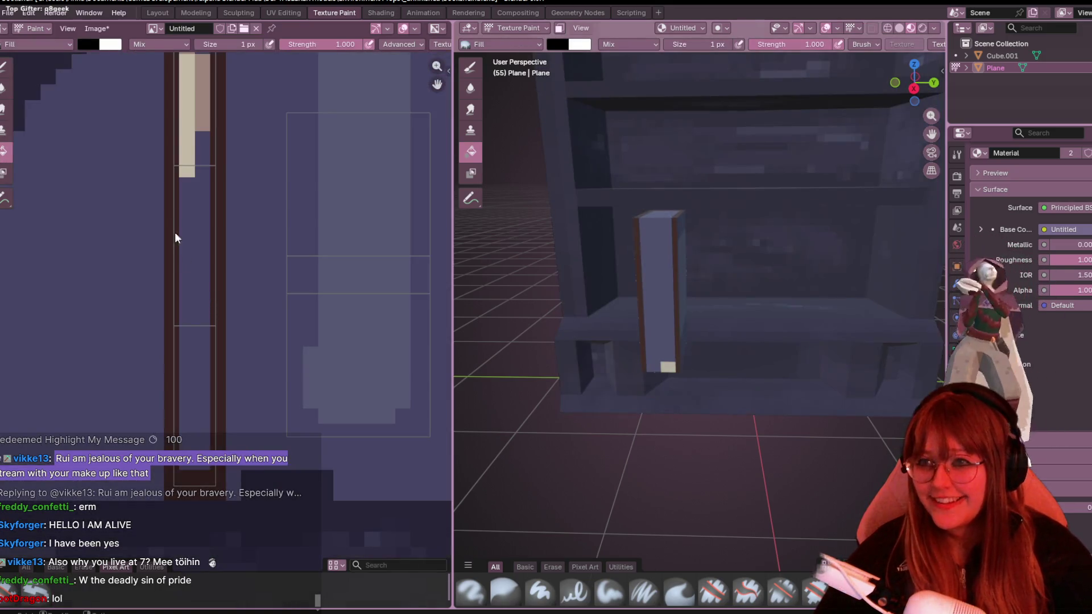
pyautogui.click(86, 44)
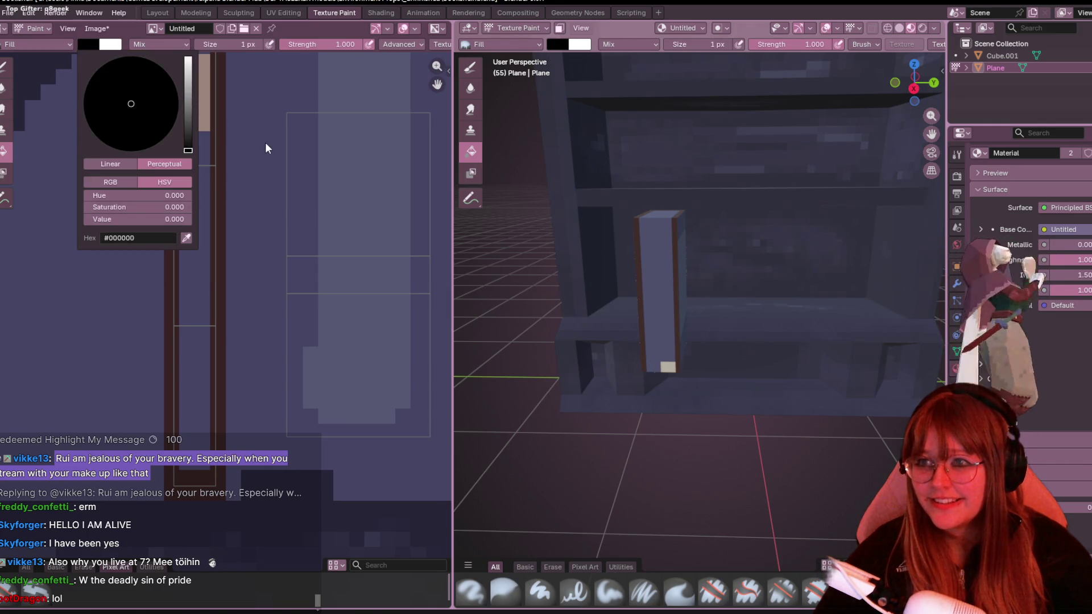
pyautogui.moveTo(264, 103); pyautogui.dragTo(342, 135, button='middle')
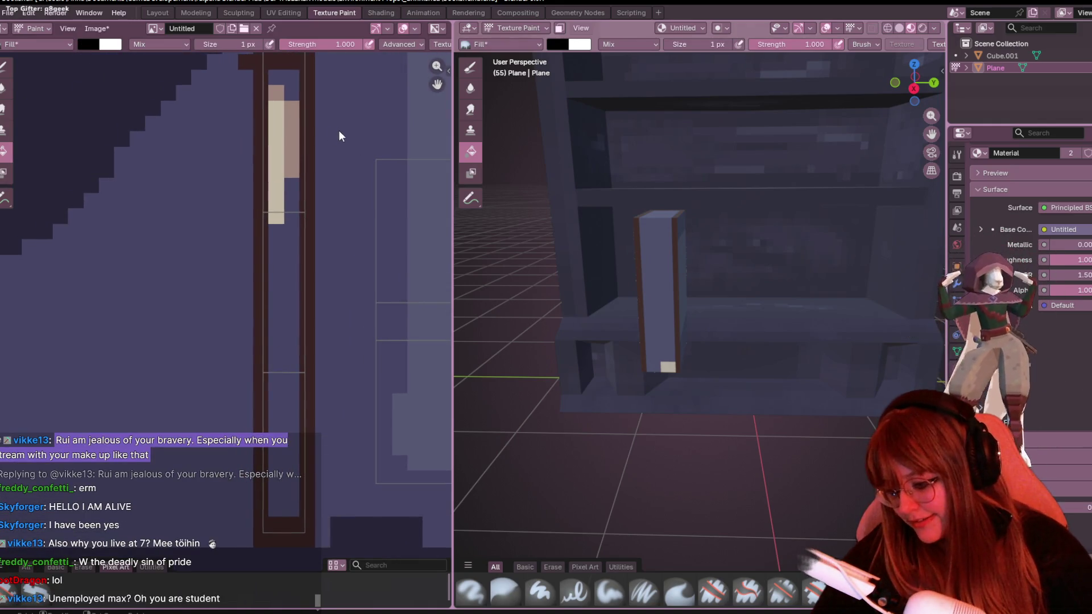
pyautogui.press('s')
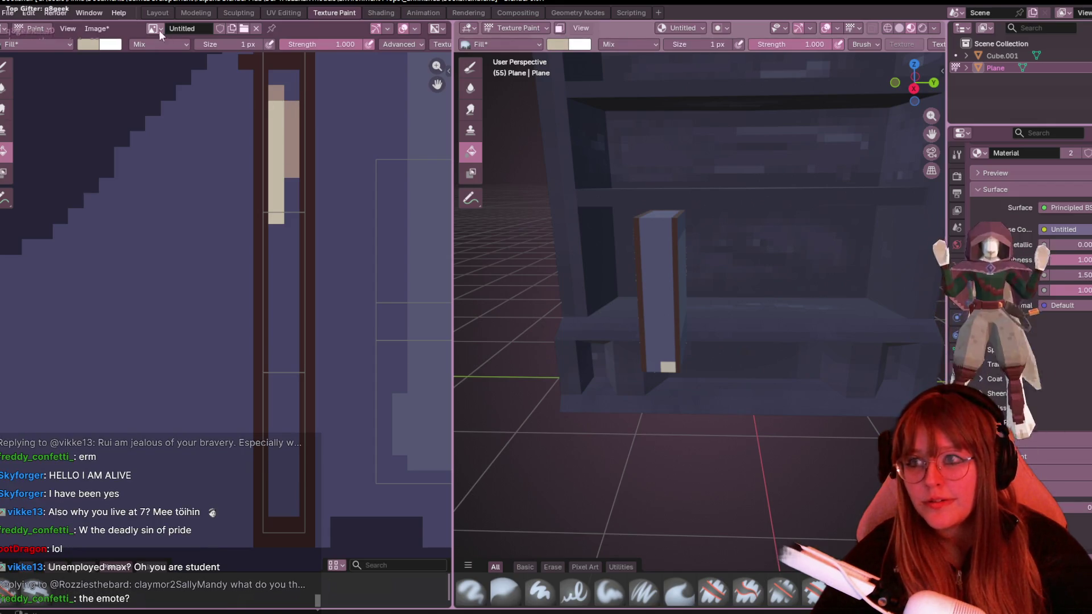
pyautogui.click(90, 43)
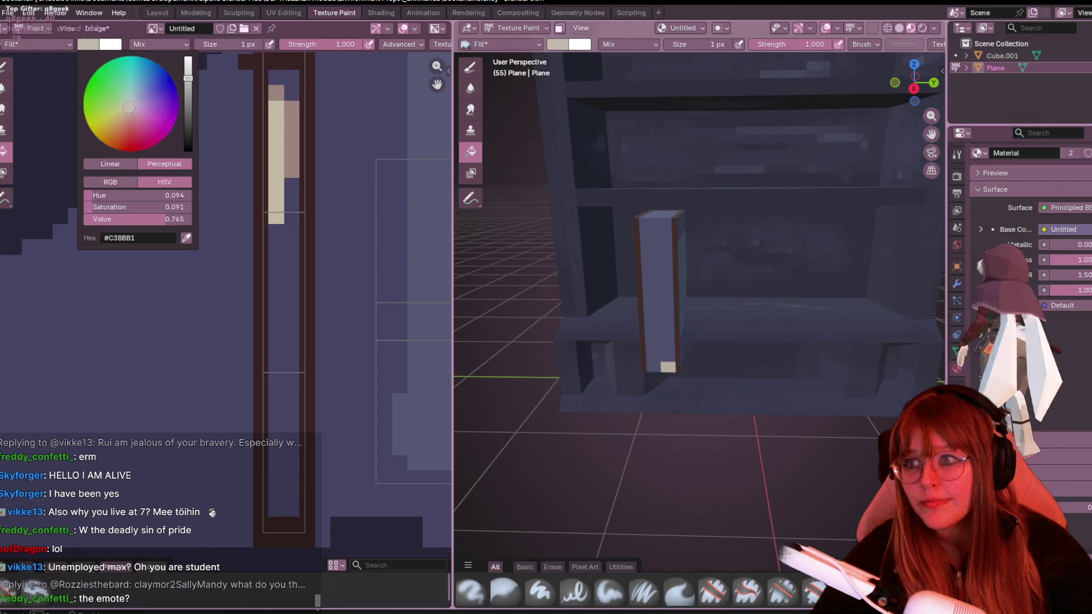
pyautogui.keyDown('ctrl'); pyautogui.scroll(-3, 132, 109); pyautogui.keyUp('ctrl')
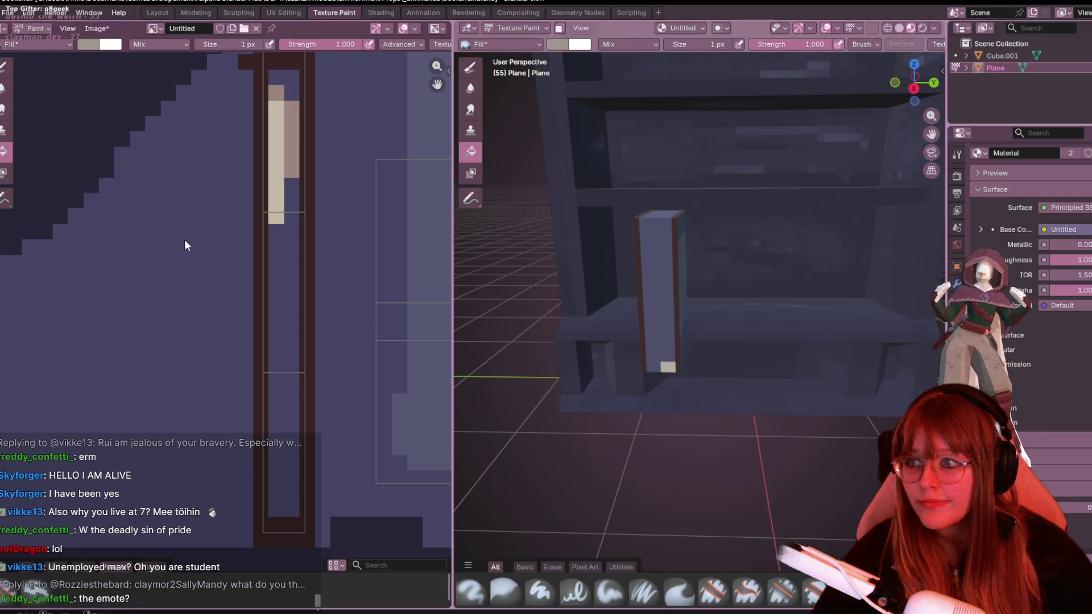
pyautogui.scroll(-3, 227, 267)
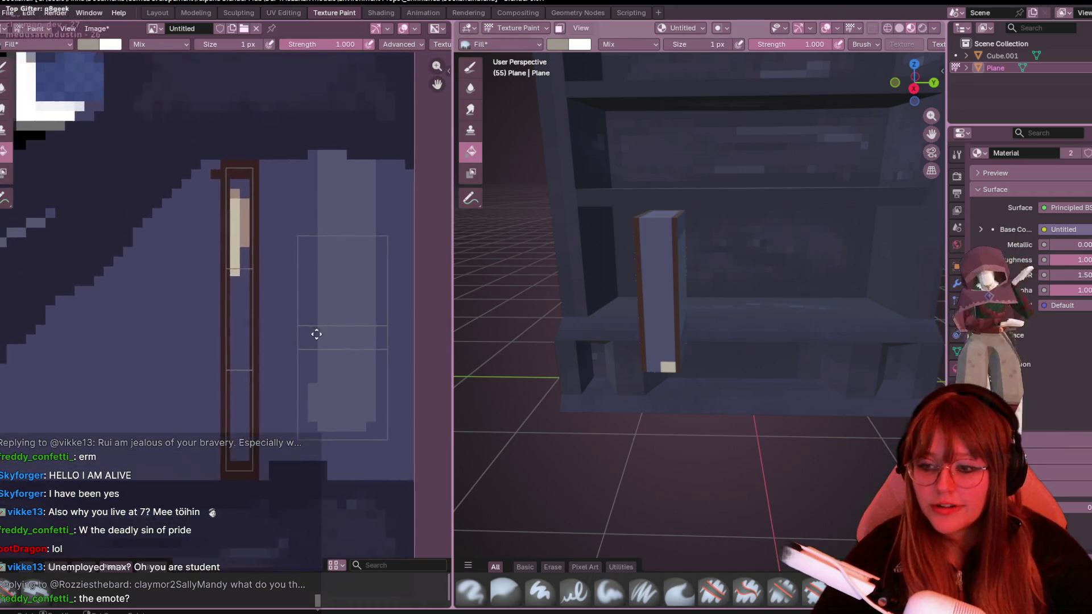
pyautogui.moveTo(329, 285)
pyautogui.mouseDown(button='middle')
pyautogui.moveTo(361, 348)
pyautogui.moveTo(379, 356)
pyautogui.mouseUp(button='middle')
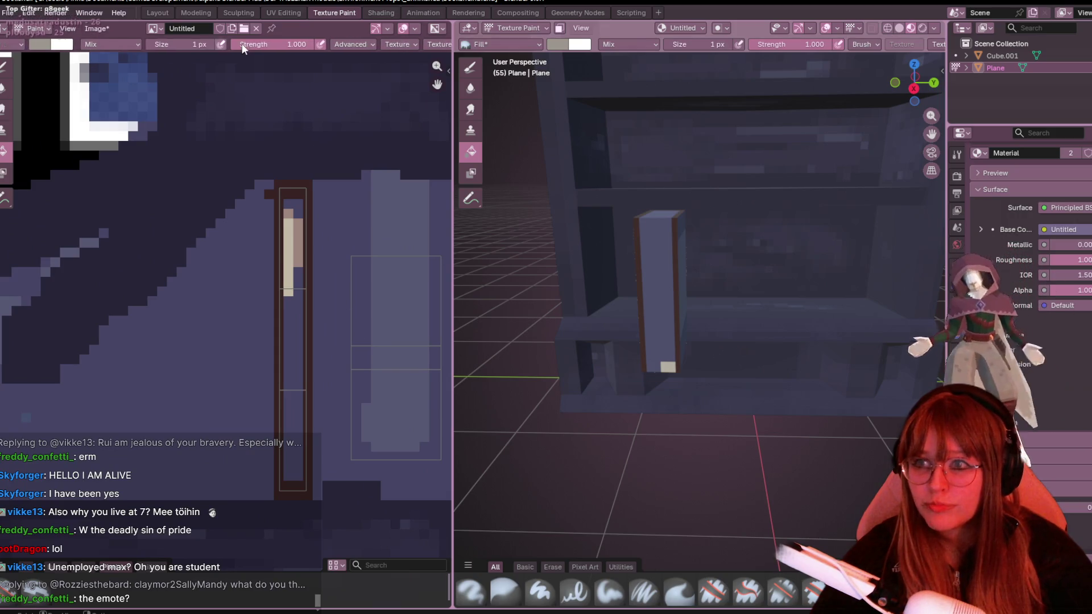
pyautogui.scroll(-3, 242, 44)
pyautogui.scroll(-2, 241, 44)
pyautogui.scroll(-2, 242, 44)
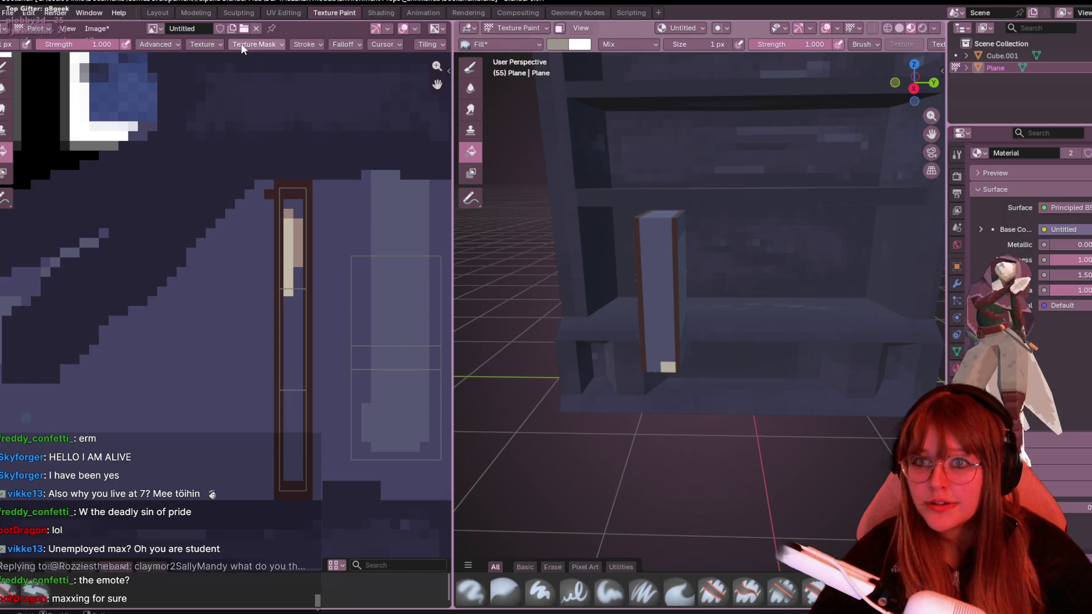
# Check the advanced fill settings, undo the trial beige fill and return to the pixel-art brush.
pyautogui.click(174, 43)
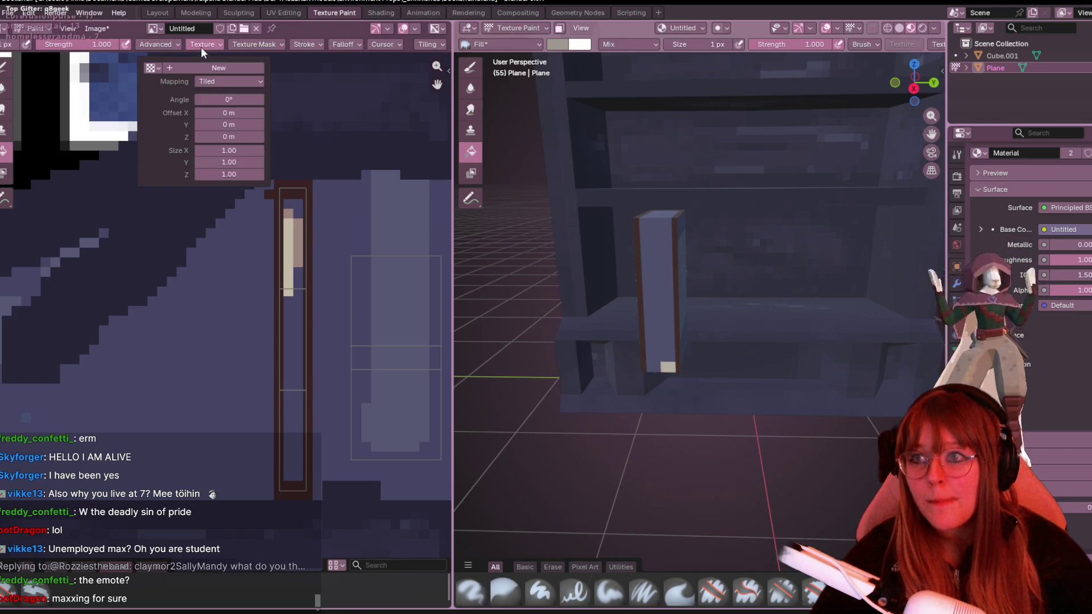
pyautogui.click(242, 43)
pyautogui.moveTo(156, 44)
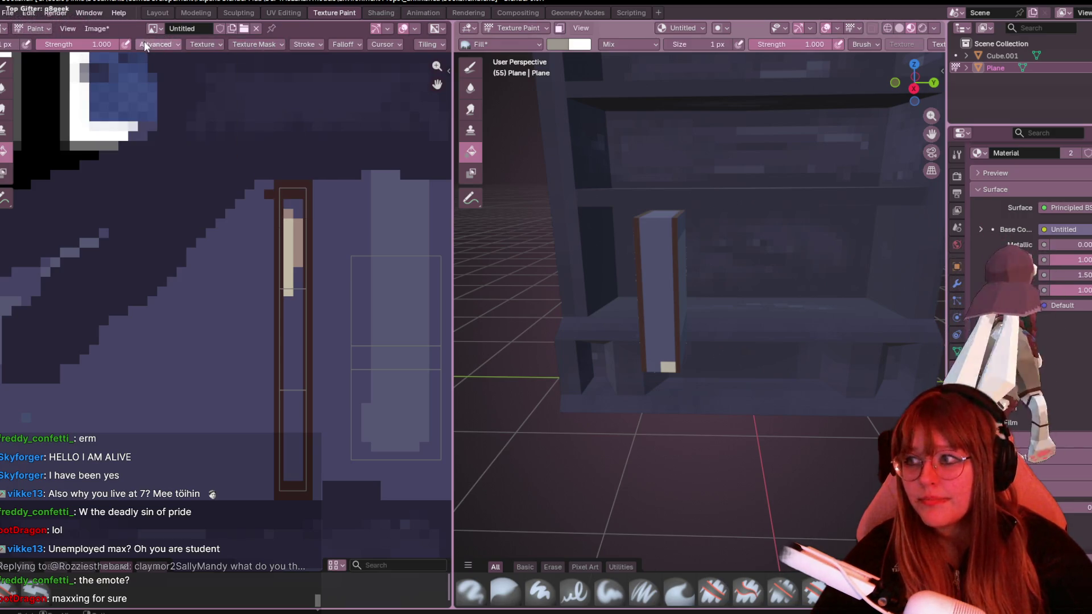
pyautogui.scroll(3, 144, 41)
pyautogui.hotkey('ctrl', 'z')
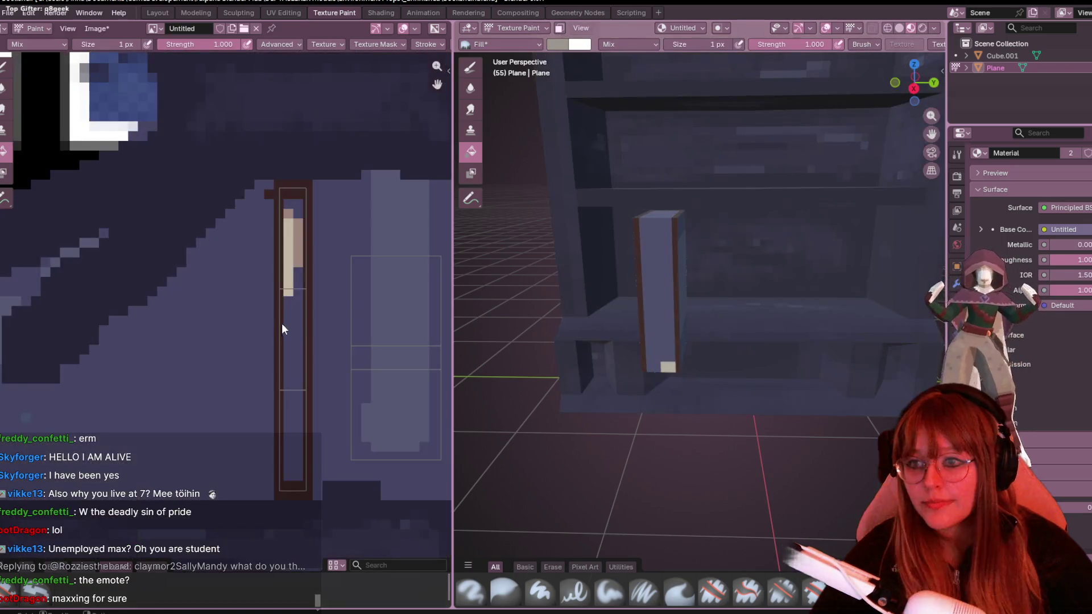
pyautogui.scroll(1, 282, 324)
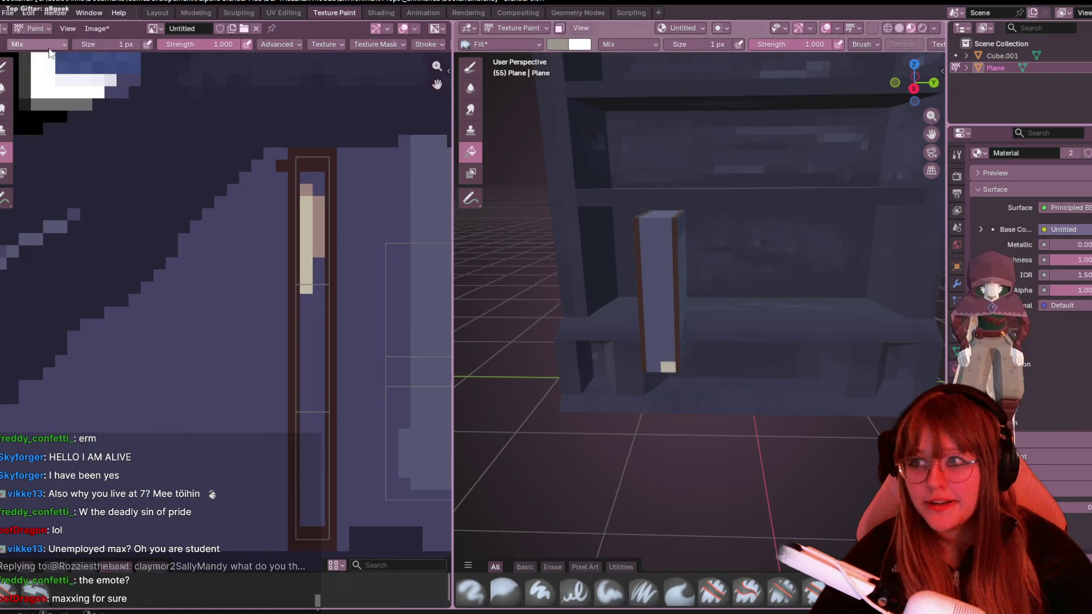
pyautogui.scroll(4, 92, 51)
pyautogui.click(5, 66)
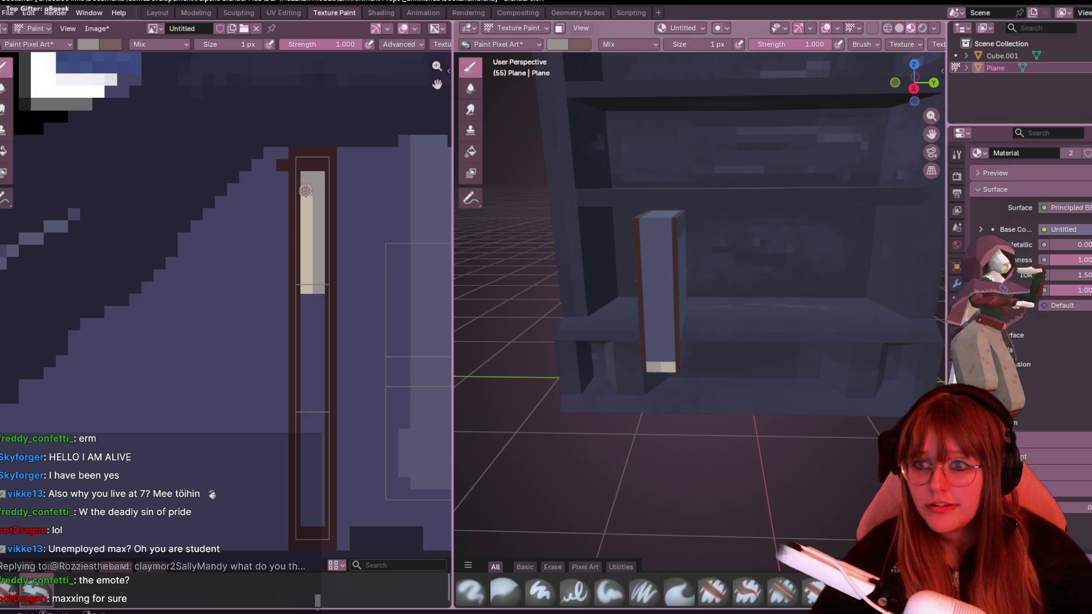
# Paint the beige highlight further down the spine strip below the cream band.
pyautogui.moveTo(316, 319)
pyautogui.mouseDown(button='middle')
pyautogui.moveTo(283, 224)
pyautogui.moveTo(257, 225)
pyautogui.mouseUp(button='middle')
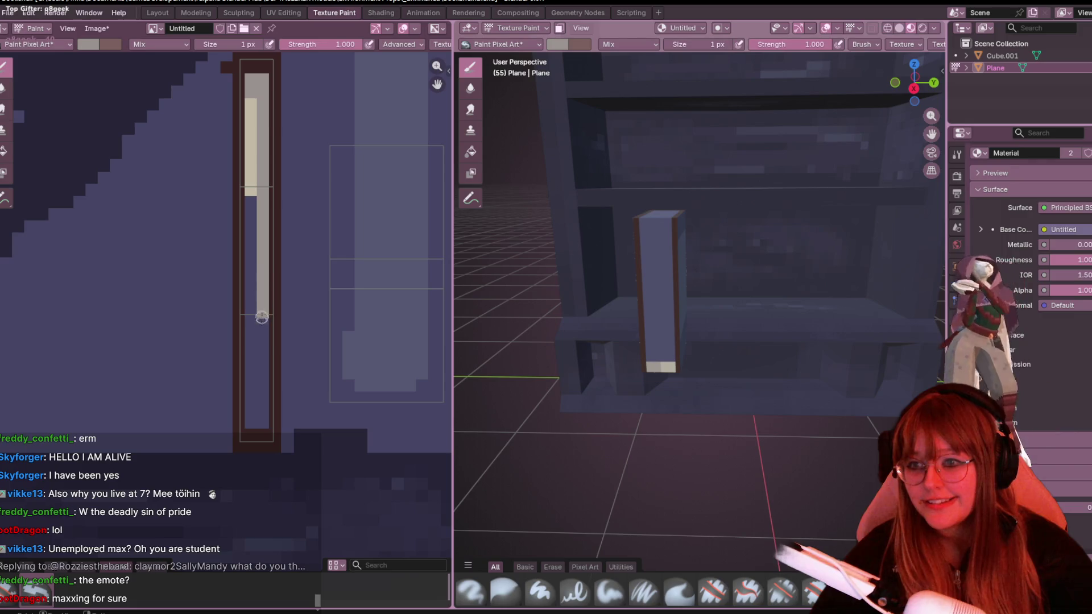
pyautogui.moveTo(262, 318)
pyautogui.mouseDown()
pyautogui.moveTo(259, 405)
pyautogui.moveTo(253, 355)
pyautogui.mouseUp()
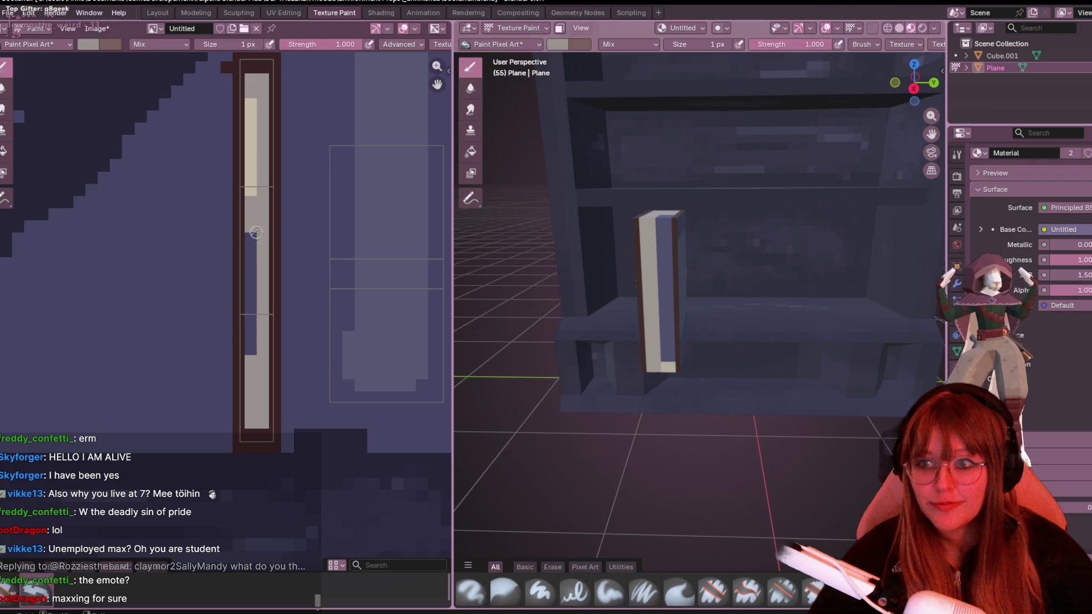
# Finish the spine strip in pale beige and dab a slightly lighter highlight on it.
pyautogui.moveTo(252, 325); pyautogui.dragTo(252, 355)
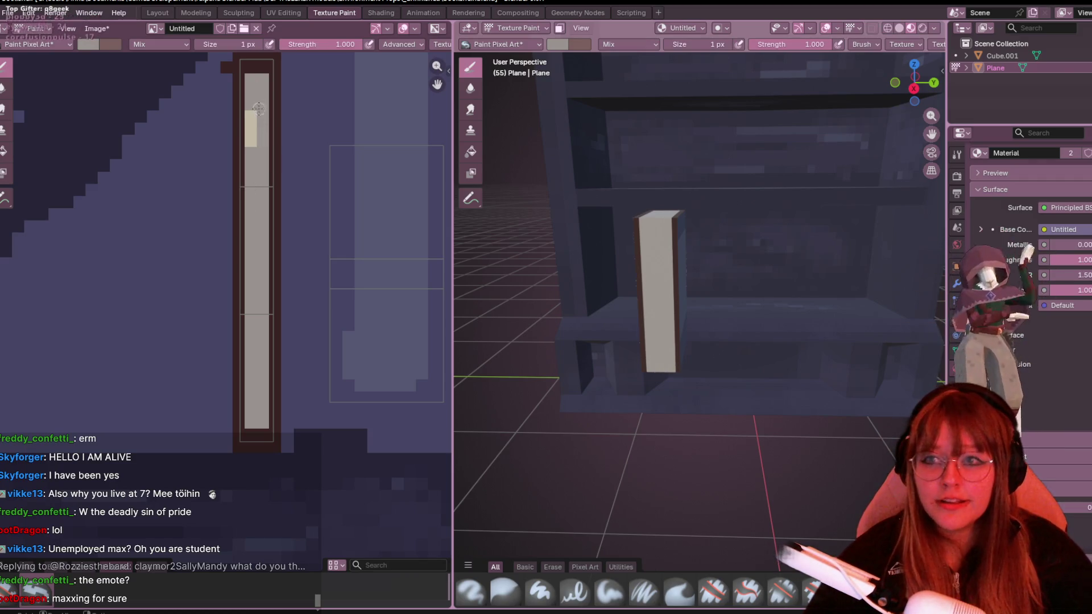
pyautogui.click(86, 43)
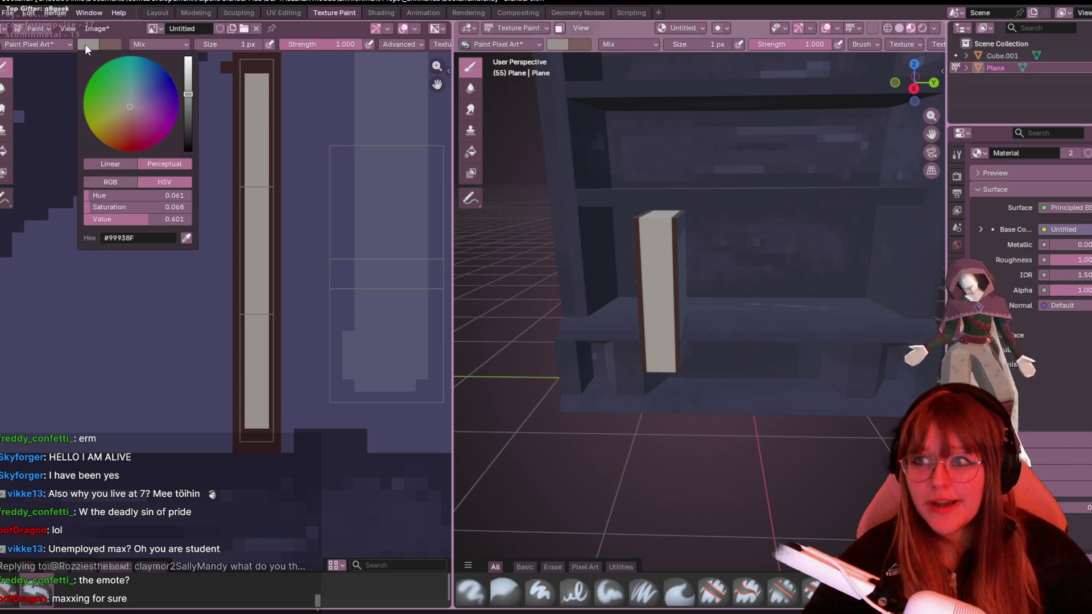
pyautogui.moveTo(189, 92); pyautogui.dragTo(189, 85)
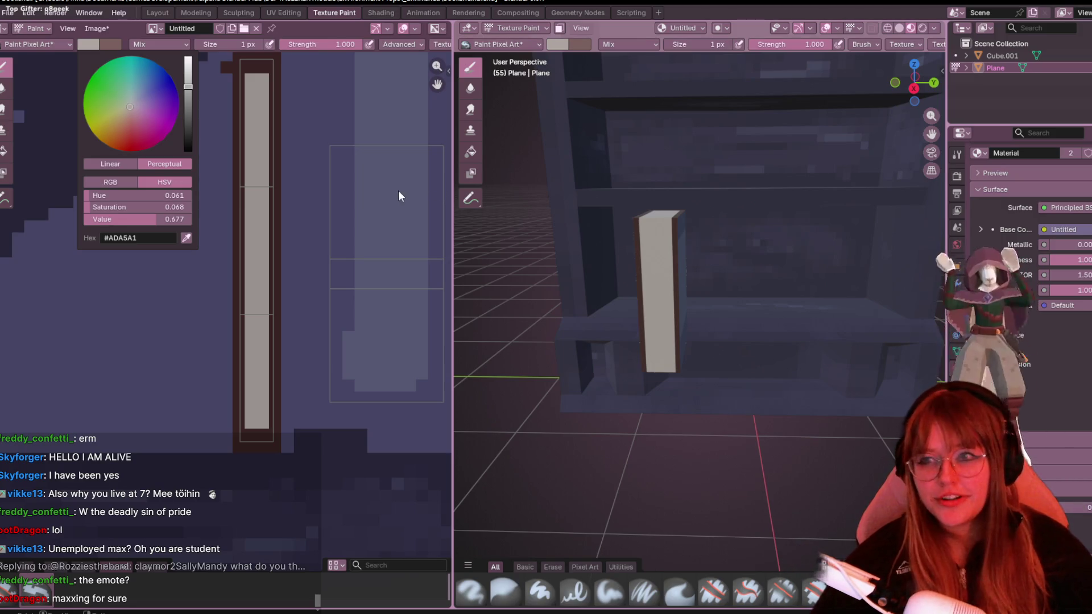
pyautogui.press('Escape')
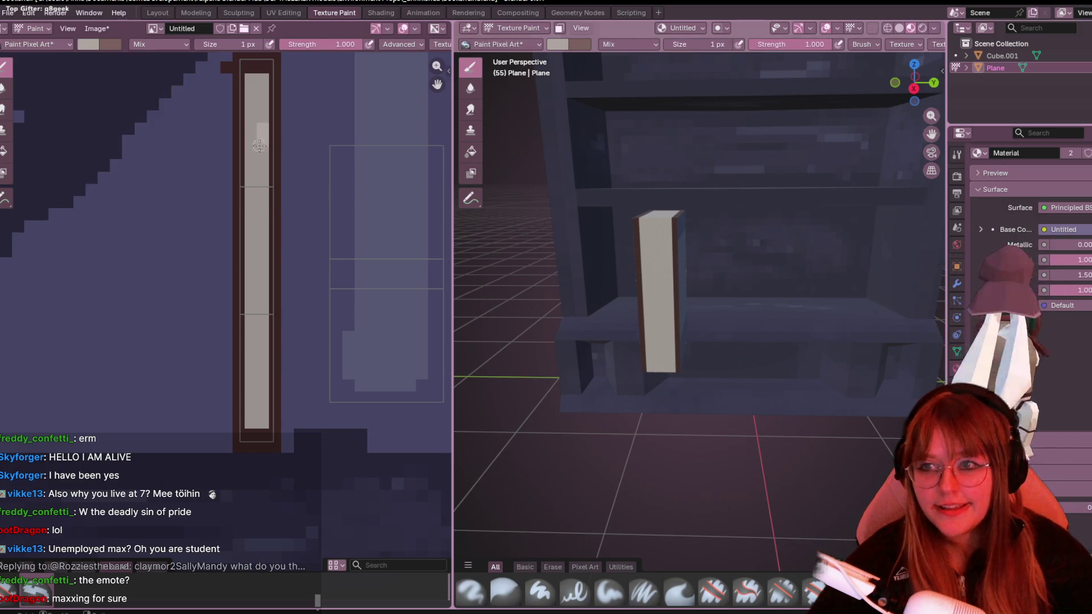
pyautogui.click(258, 150)
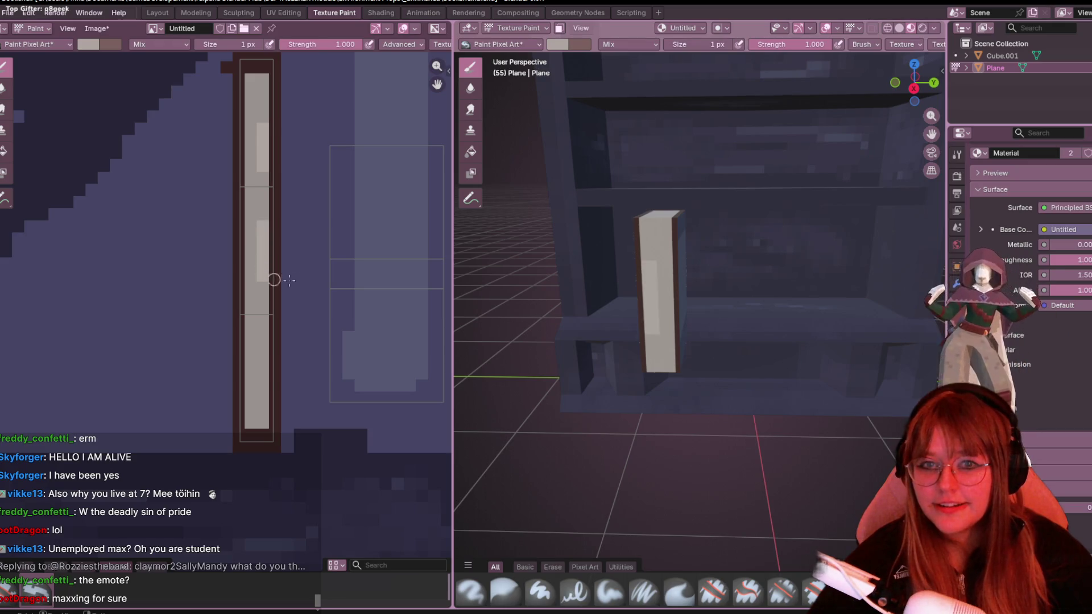
# Orbit the 3D view to inspect the book's spine from other sides.
pyautogui.moveTo(566, 312); pyautogui.dragTo(493, 333, button='middle')
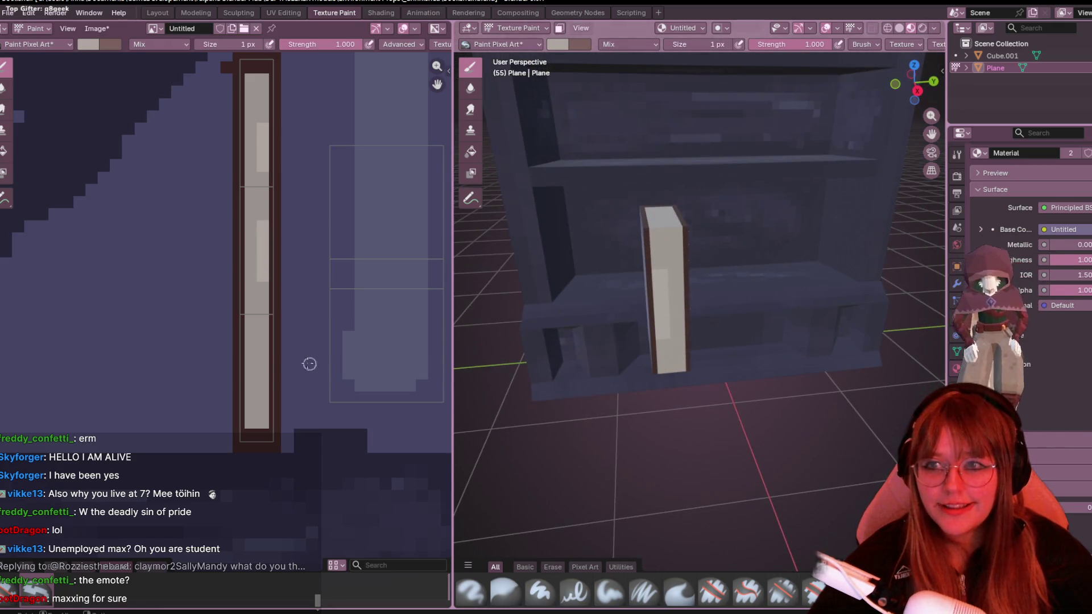
pyautogui.moveTo(649, 341)
pyautogui.mouseDown(button='middle')
pyautogui.moveTo(770, 283)
pyautogui.moveTo(938, 345)
pyautogui.moveTo(629, 356)
pyautogui.moveTo(842, 287)
pyautogui.moveTo(722, 281)
pyautogui.moveTo(756, 372)
pyautogui.moveTo(666, 232)
pyautogui.moveTo(620, 369)
pyautogui.moveTo(726, 298)
pyautogui.mouseUp(button='middle')
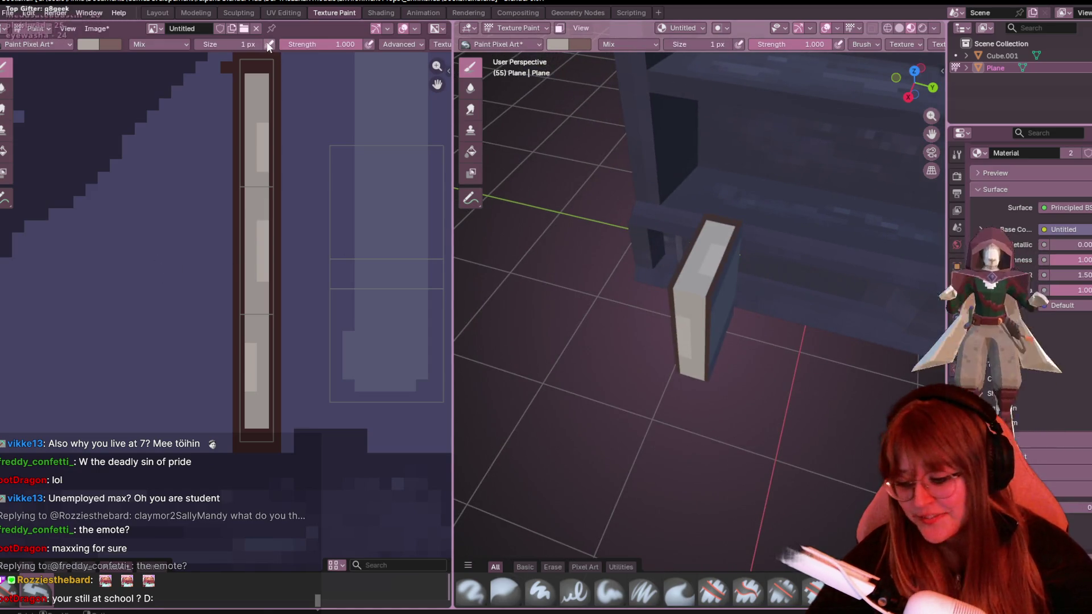
pyautogui.scroll(-3, 275, 115)
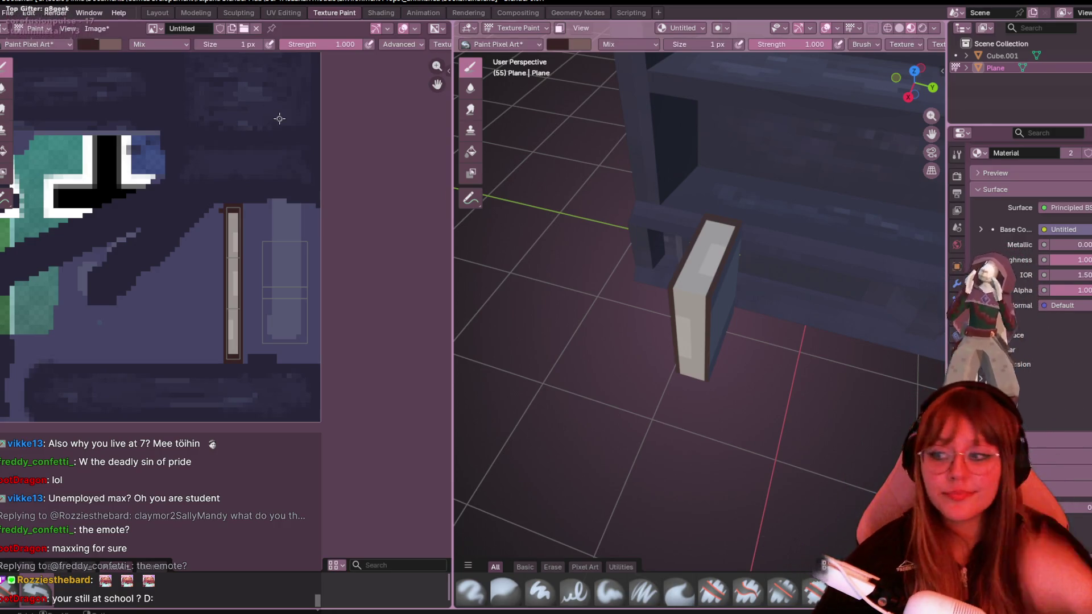
pyautogui.scroll(2, 286, 305)
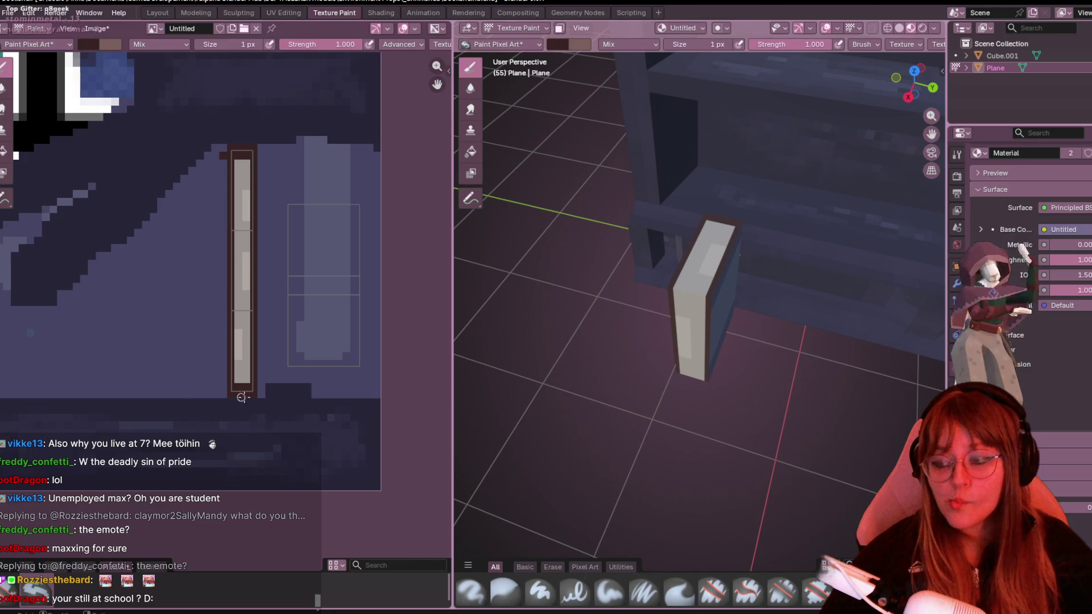
pyautogui.scroll(1, 259, 313)
pyautogui.scroll(1, 307, 290)
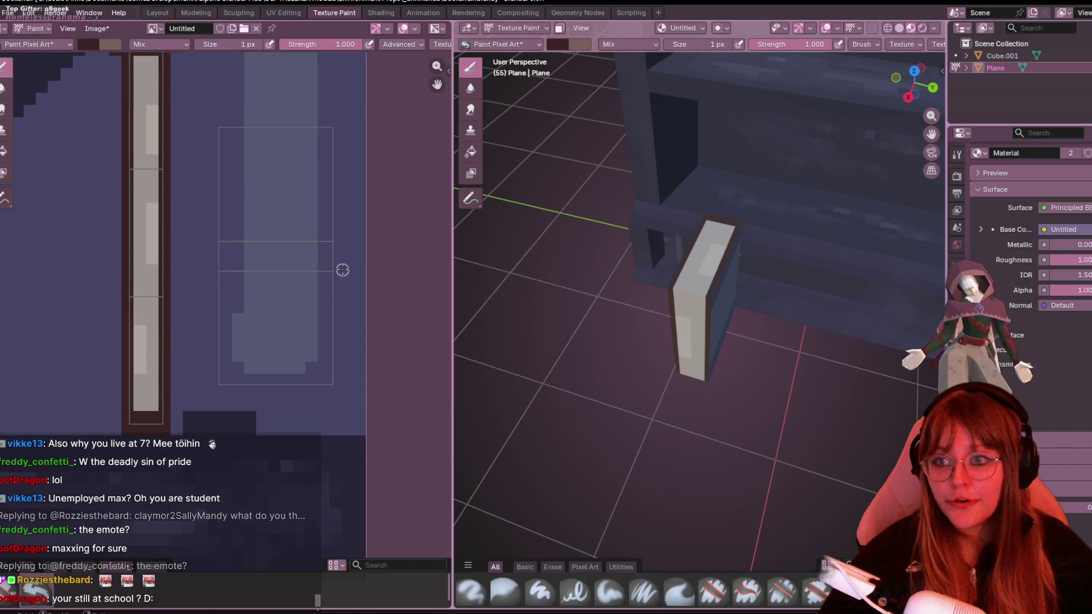
# Draw dark brown lines closing the cover frame rectangle and paint its top edge.
pyautogui.moveTo(342, 269); pyautogui.dragTo(311, 272)
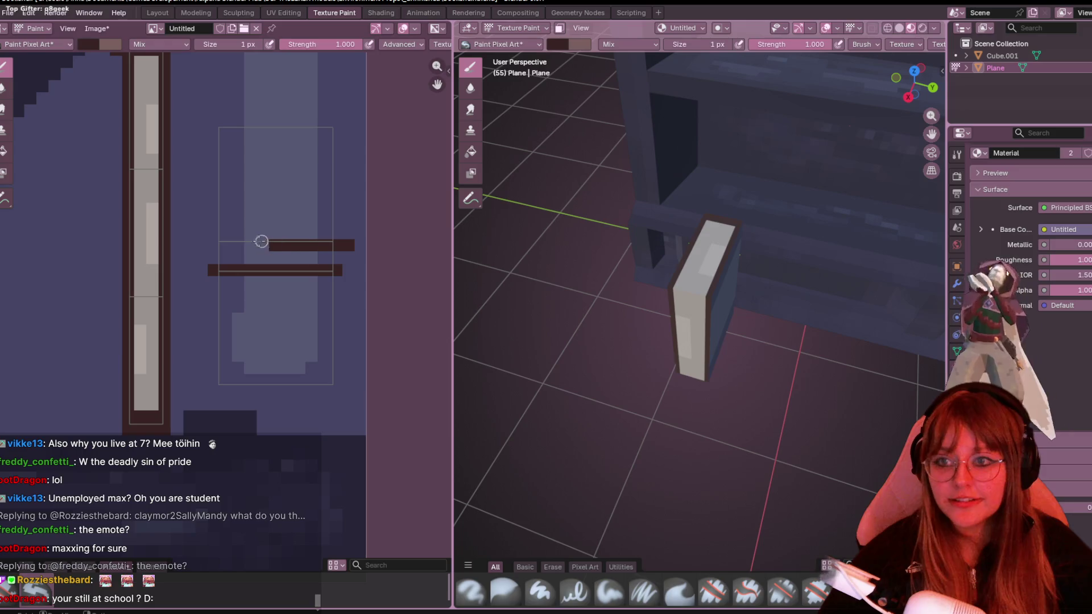
pyautogui.moveTo(211, 242); pyautogui.dragTo(209, 265)
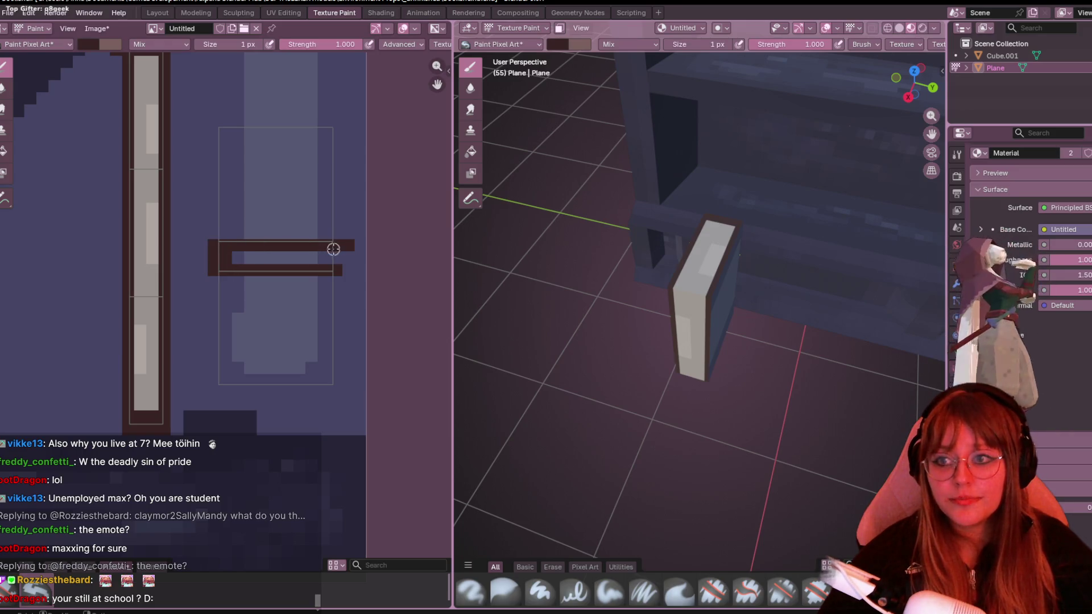
pyautogui.moveTo(338, 245); pyautogui.dragTo(332, 266)
pyautogui.keyDown('shift'); pyautogui.scroll(1, 347, 261); pyautogui.keyUp('shift')
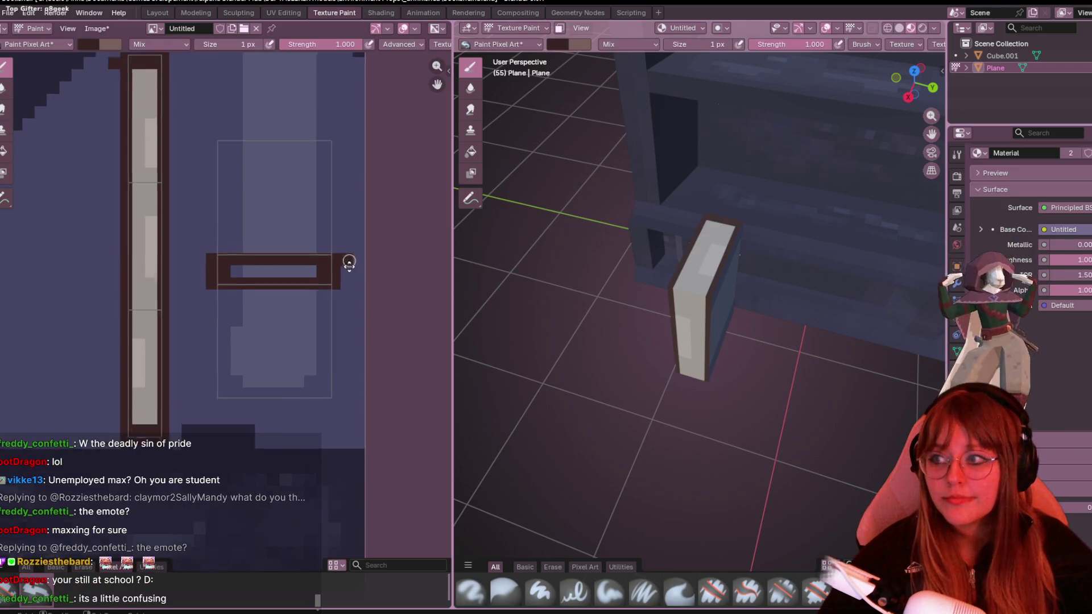
pyautogui.keyDown('shift'); pyautogui.scroll(3, 349, 262); pyautogui.keyUp('shift')
pyautogui.moveTo(345, 303); pyautogui.dragTo(328, 304)
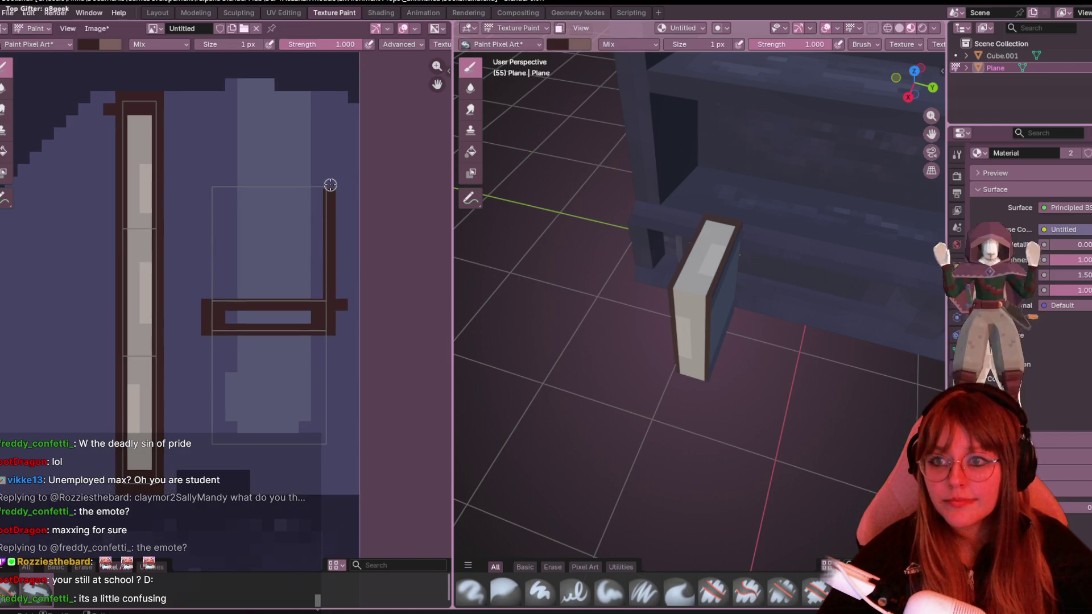
pyautogui.moveTo(330, 184)
pyautogui.mouseDown()
pyautogui.moveTo(239, 190)
pyautogui.moveTo(205, 228)
pyautogui.mouseUp()
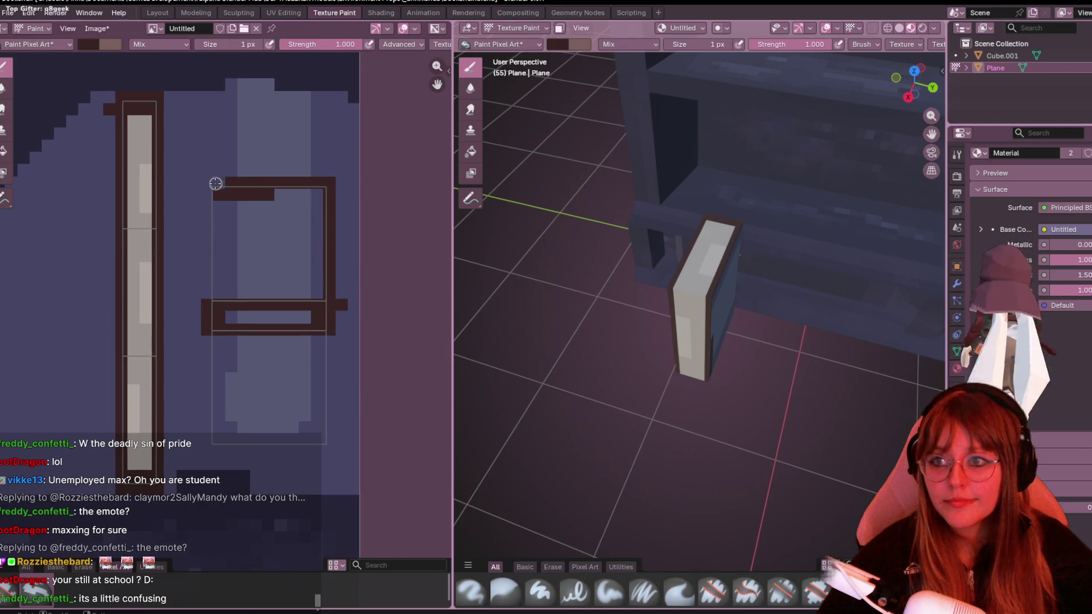
# Pick a dark red-brown, set the brush to 2 px and fill the frame interior and bottom strip.
pyautogui.click(94, 44)
pyautogui.click(189, 120)
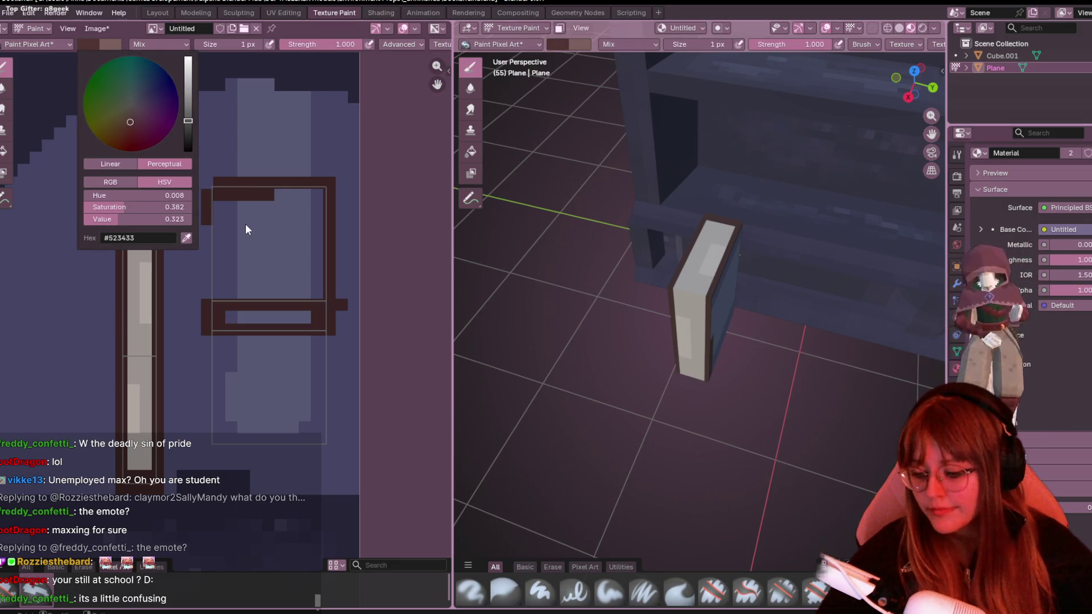
pyautogui.moveTo(231, 44)
pyautogui.mouseDown()
pyautogui.moveTo(281, 44)
pyautogui.moveTo(207, 52)
pyautogui.mouseUp()
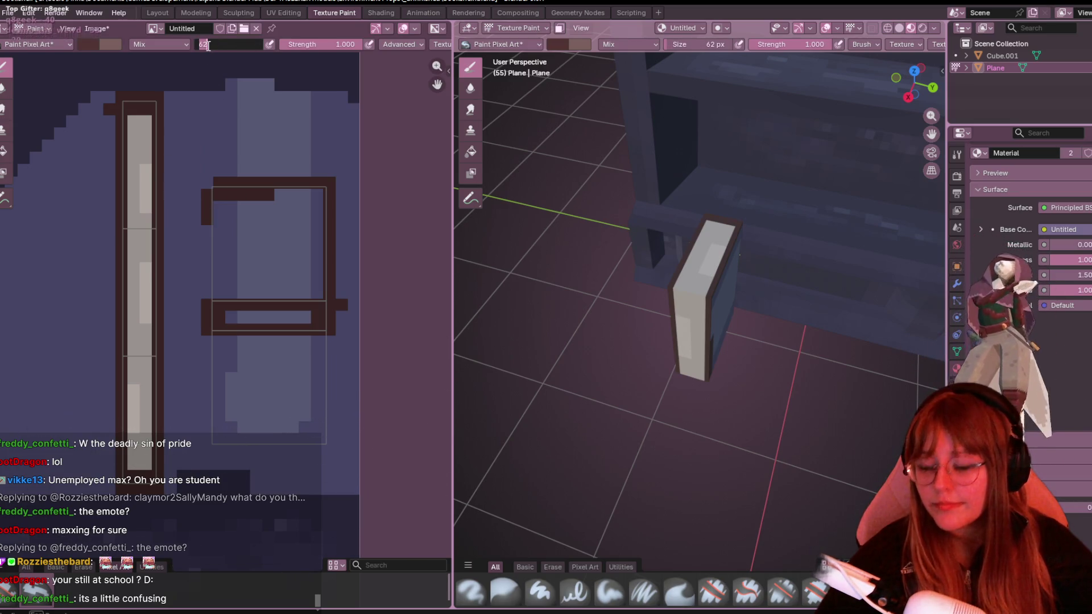
pyautogui.write('2')
pyautogui.press('Return')
pyautogui.click(274, 213)
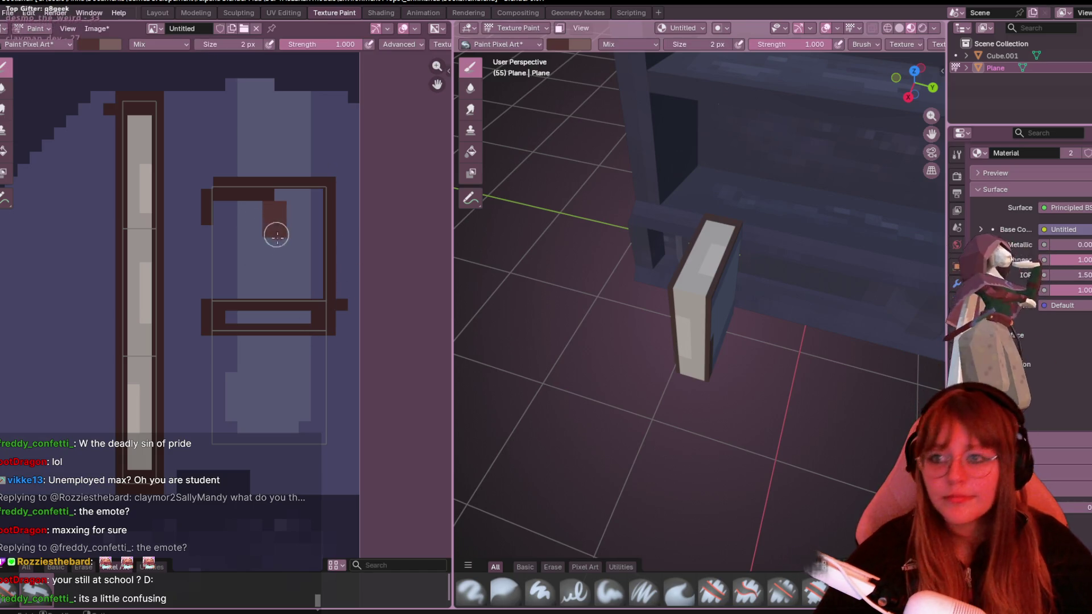
pyautogui.moveTo(276, 235); pyautogui.dragTo(227, 218)
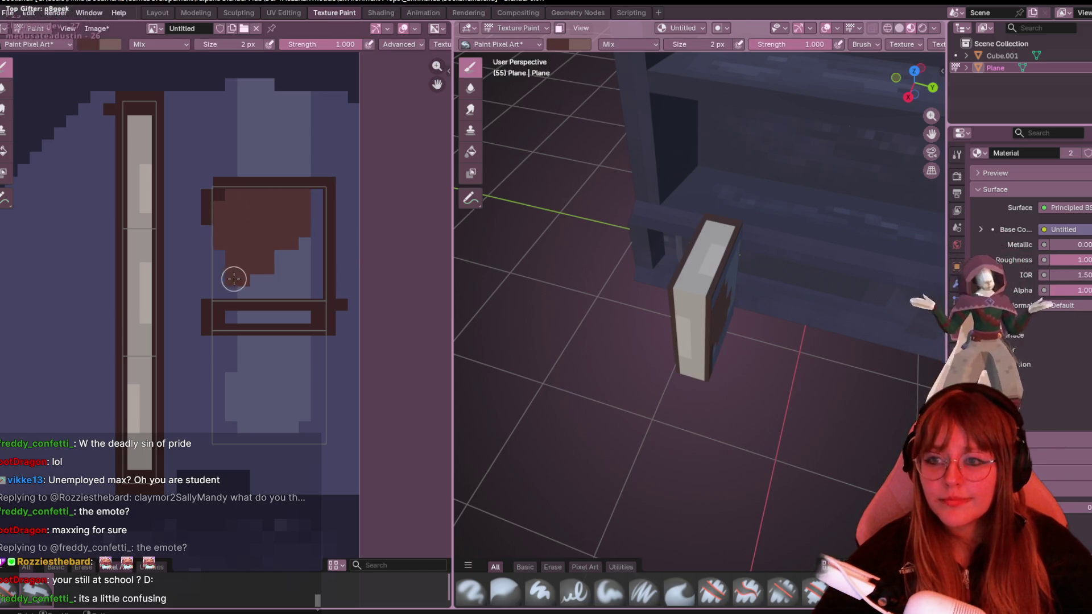
pyautogui.moveTo(308, 280)
pyautogui.mouseDown()
pyautogui.moveTo(310, 205)
pyautogui.moveTo(285, 274)
pyautogui.mouseUp()
pyautogui.moveTo(311, 315); pyautogui.dragTo(230, 311)
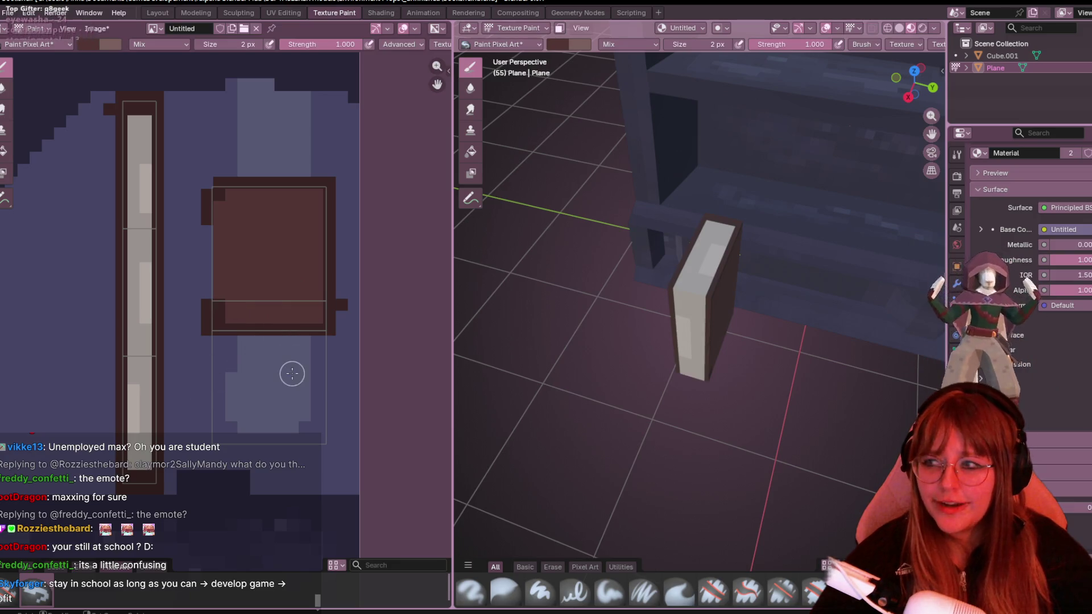
# Paint the area below and left of the frame and a strip across the box dark red-brown.
pyautogui.moveTo(292, 372); pyautogui.dragTo(282, 304, button='middle')
pyautogui.moveTo(349, 281)
pyautogui.mouseDown()
pyautogui.moveTo(200, 285)
pyautogui.moveTo(176, 313)
pyautogui.moveTo(244, 356)
pyautogui.moveTo(232, 368)
pyautogui.moveTo(310, 378)
pyautogui.moveTo(270, 377)
pyautogui.mouseUp()
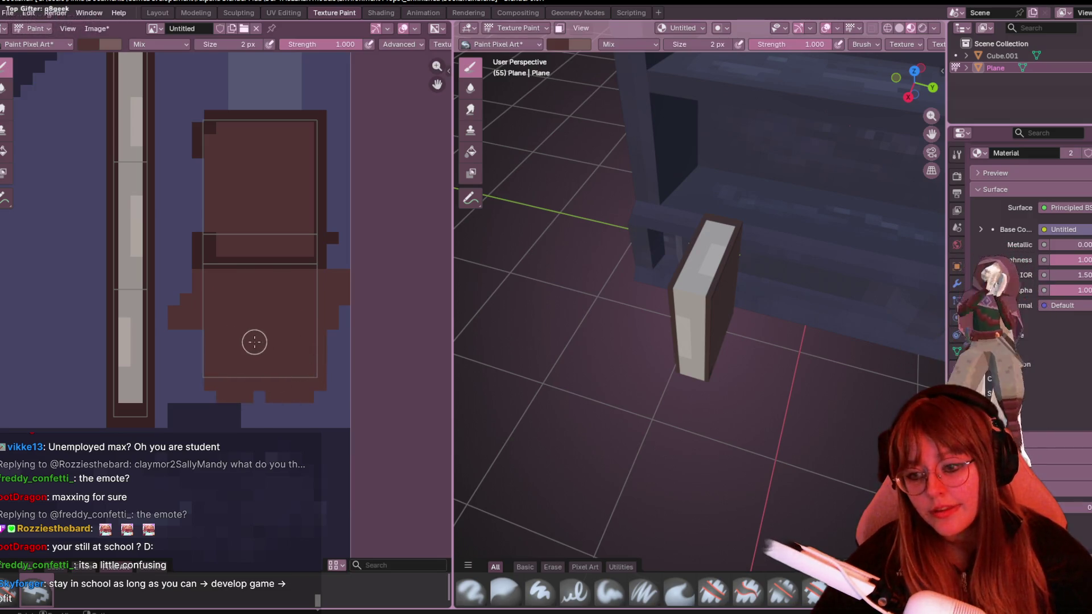
pyautogui.moveTo(211, 329); pyautogui.dragTo(195, 378)
pyautogui.moveTo(196, 378); pyautogui.dragTo(276, 261, button='middle')
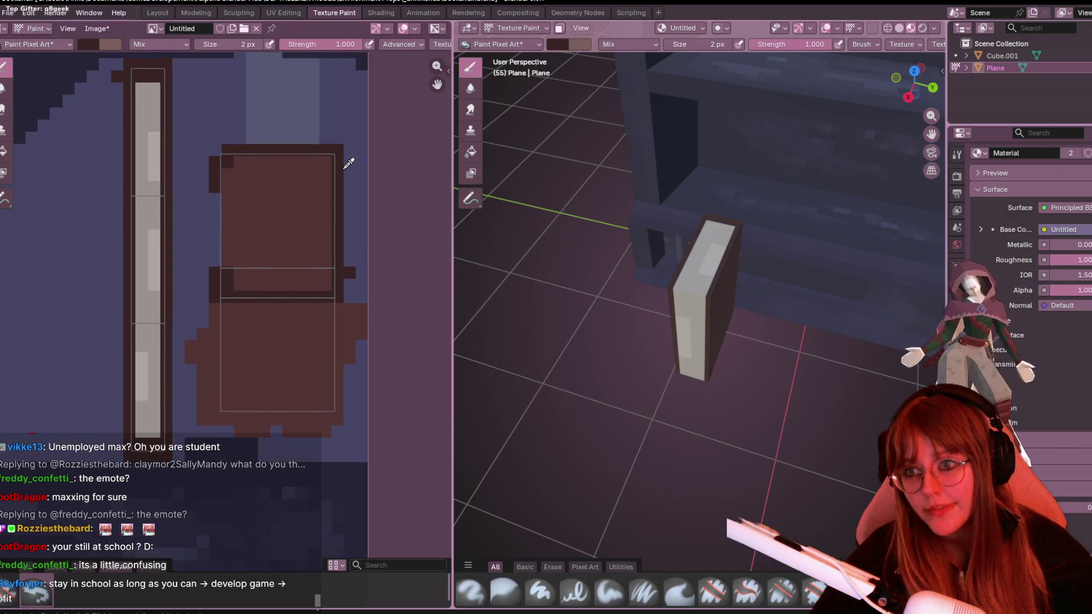
pyautogui.moveTo(220, 169); pyautogui.dragTo(217, 209)
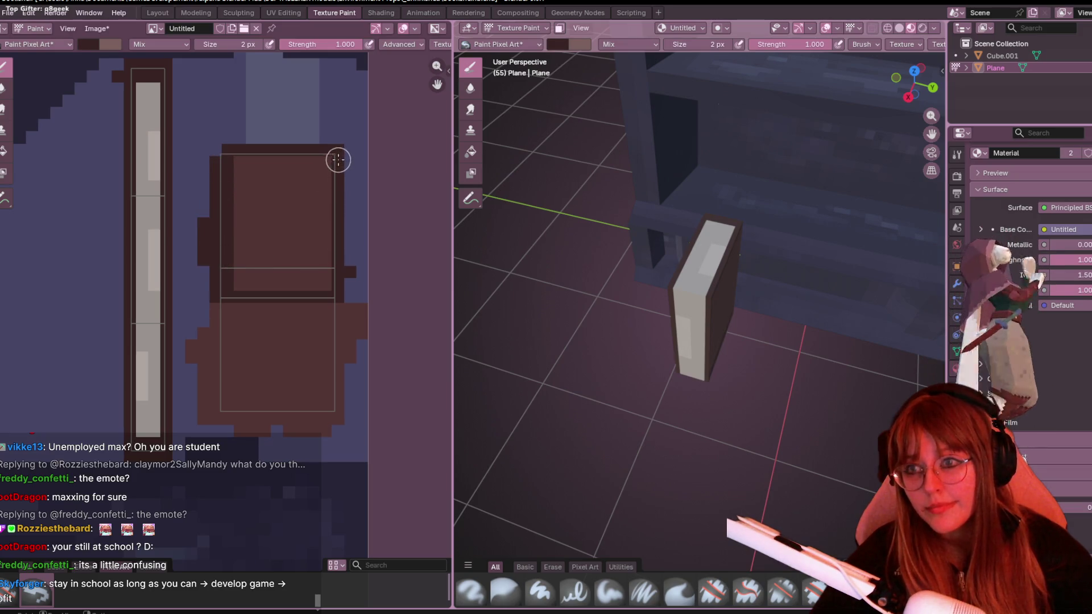
pyautogui.scroll(-3, 315, 219)
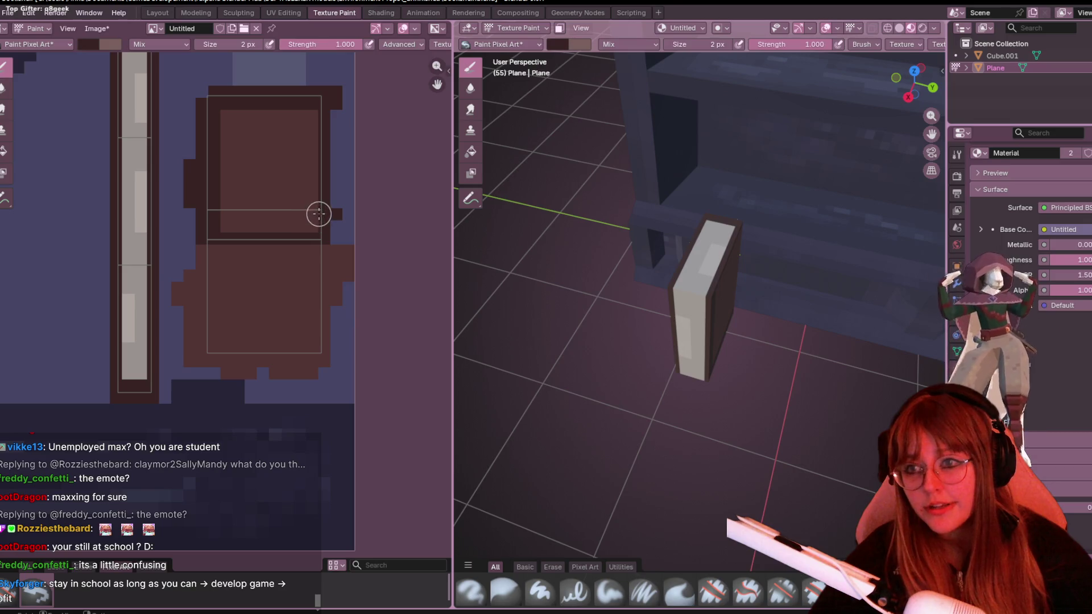
pyautogui.moveTo(319, 213); pyautogui.dragTo(216, 207)
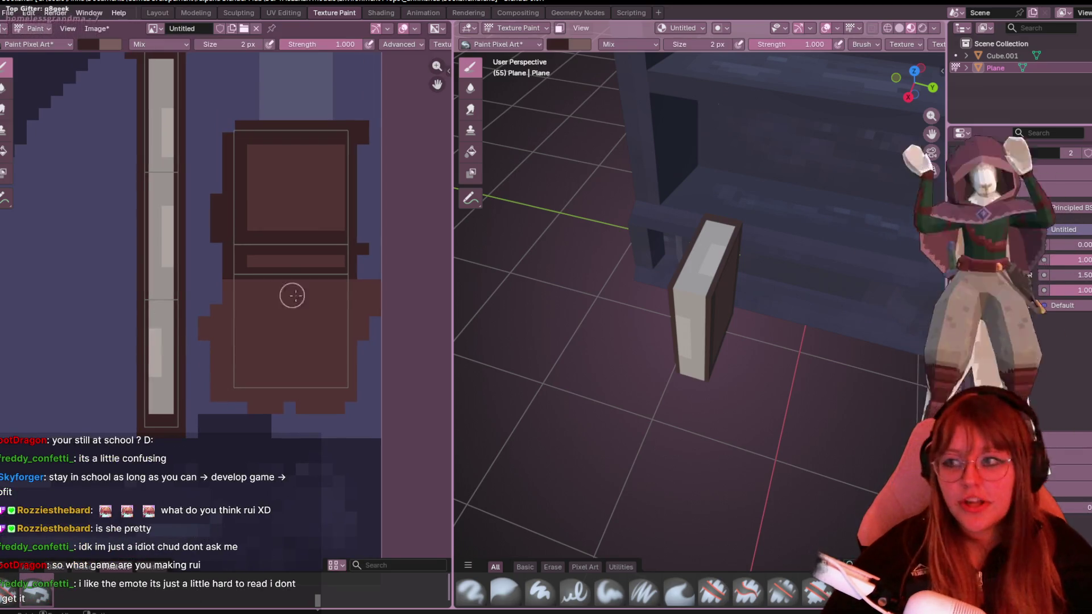
# Paint darker brown strokes along the lower panel's left strip, bottom edge and right edge.
pyautogui.moveTo(319, 232); pyautogui.dragTo(247, 184, button='middle')
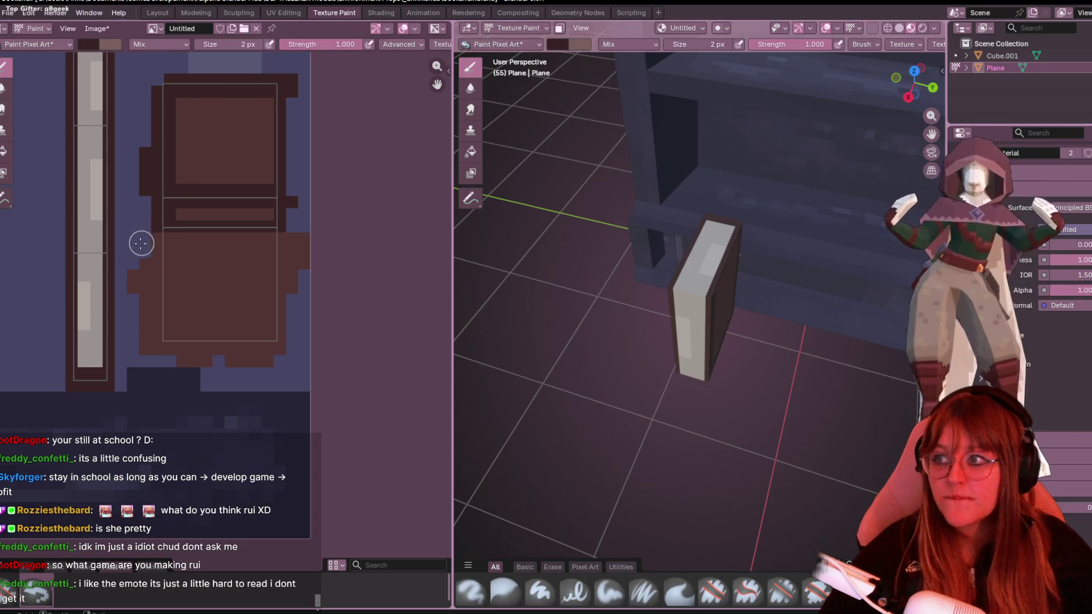
pyautogui.moveTo(163, 232)
pyautogui.mouseDown()
pyautogui.moveTo(152, 304)
pyautogui.moveTo(165, 343)
pyautogui.moveTo(167, 255)
pyautogui.mouseUp()
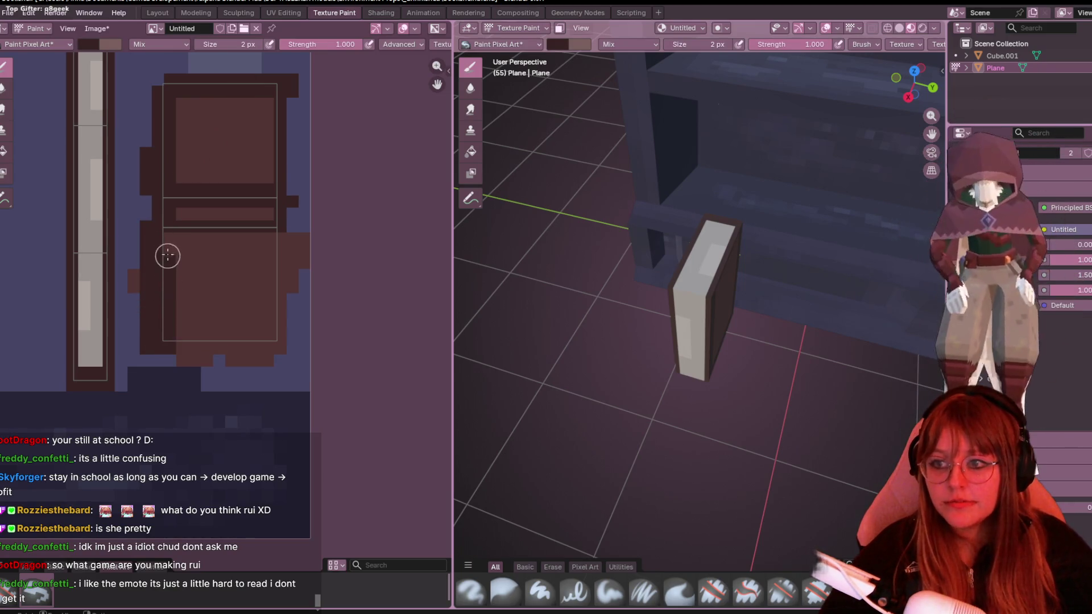
pyautogui.moveTo(162, 327)
pyautogui.mouseDown()
pyautogui.moveTo(183, 355)
pyautogui.moveTo(264, 344)
pyautogui.mouseUp()
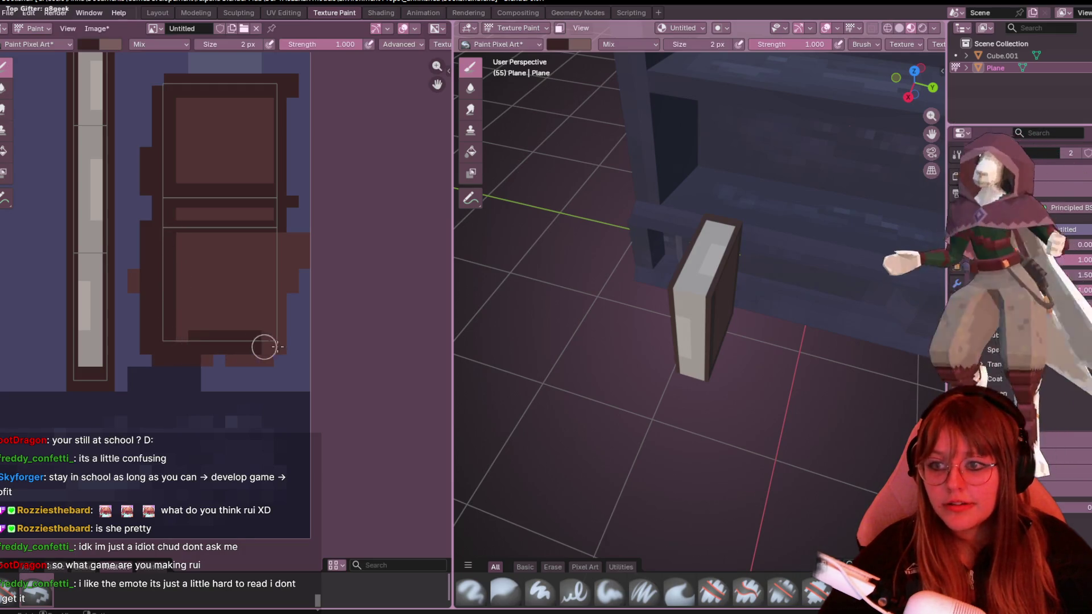
pyautogui.moveTo(269, 248); pyautogui.dragTo(282, 300)
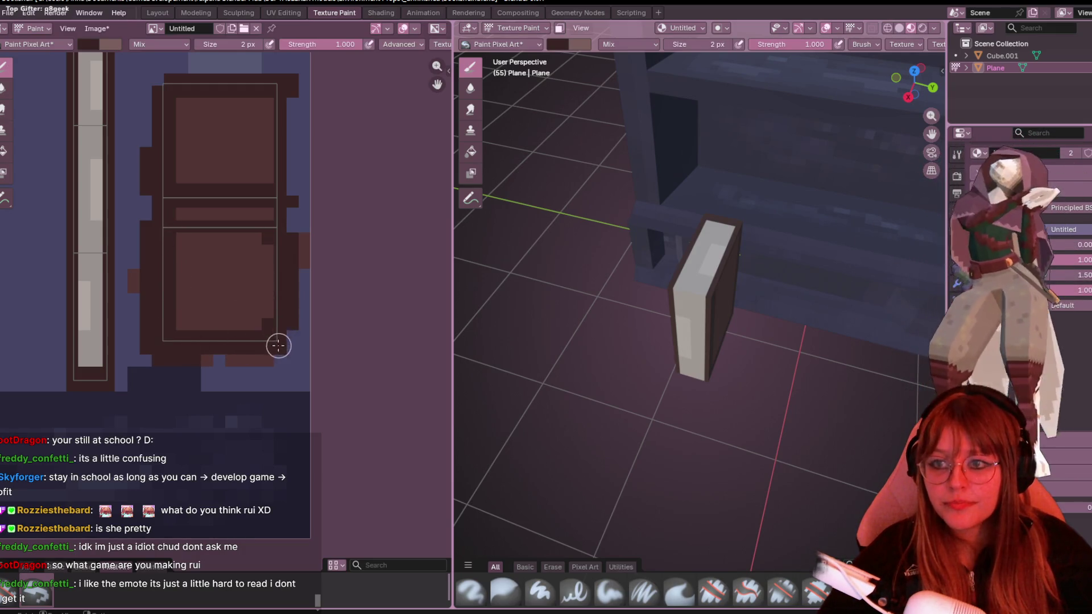
# Darken the right edges of both panels, checking the painted cover on the 3D model.
pyautogui.moveTo(700, 341); pyautogui.dragTo(598, 342, button='middle')
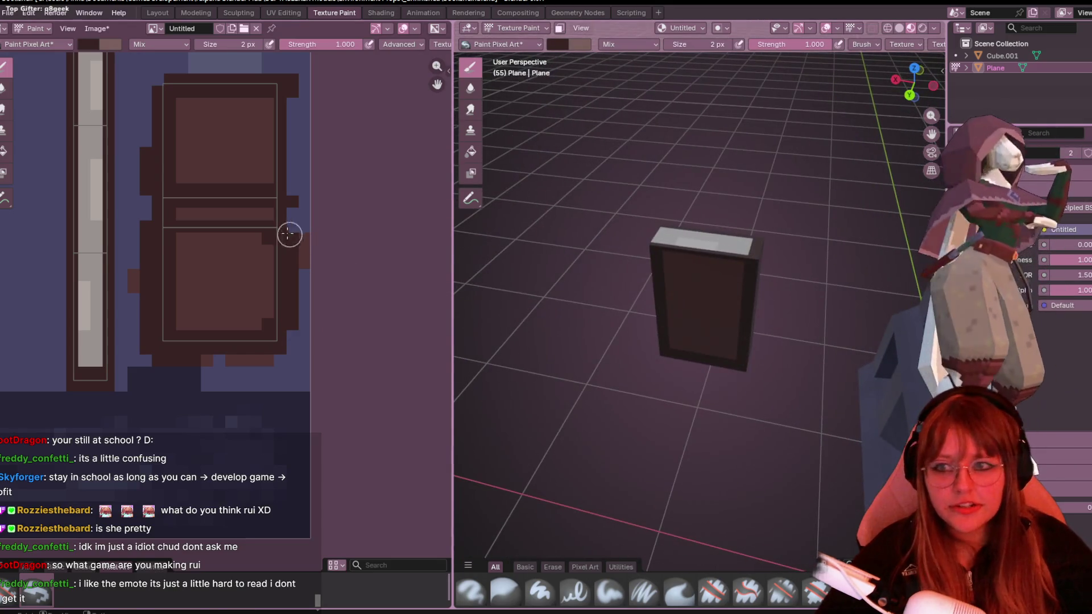
pyautogui.moveTo(270, 234); pyautogui.dragTo(265, 333)
pyautogui.moveTo(269, 81); pyautogui.dragTo(272, 190)
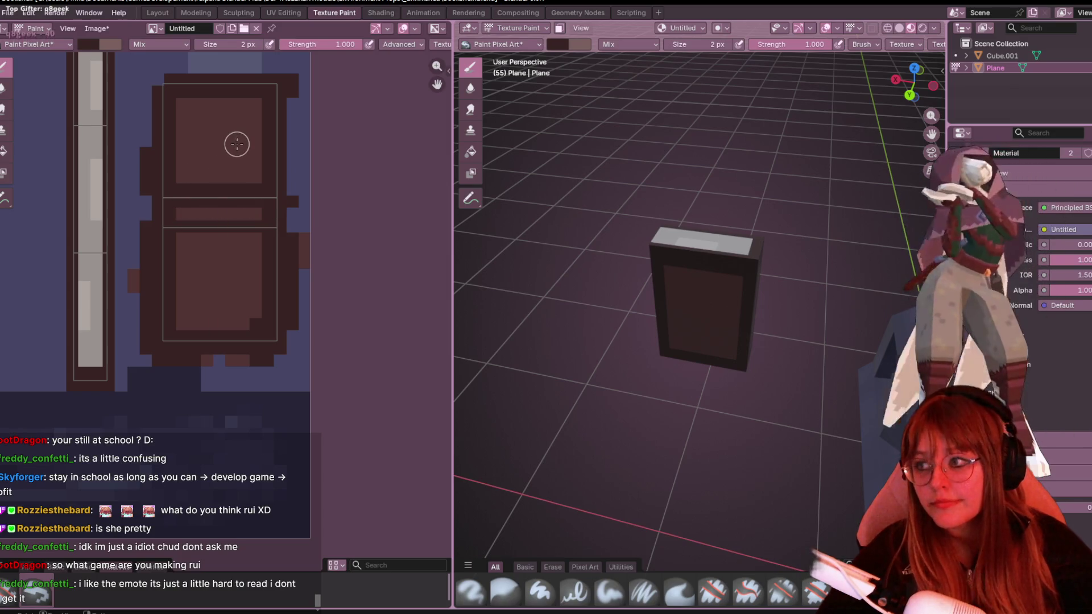
pyautogui.moveTo(237, 138); pyautogui.dragTo(265, 185, button='middle')
# Pick a darker brown with a 1 px brush and dab a dark pixel at the upper panel's top-left, viewing the cover front-on.
pyautogui.click(94, 44)
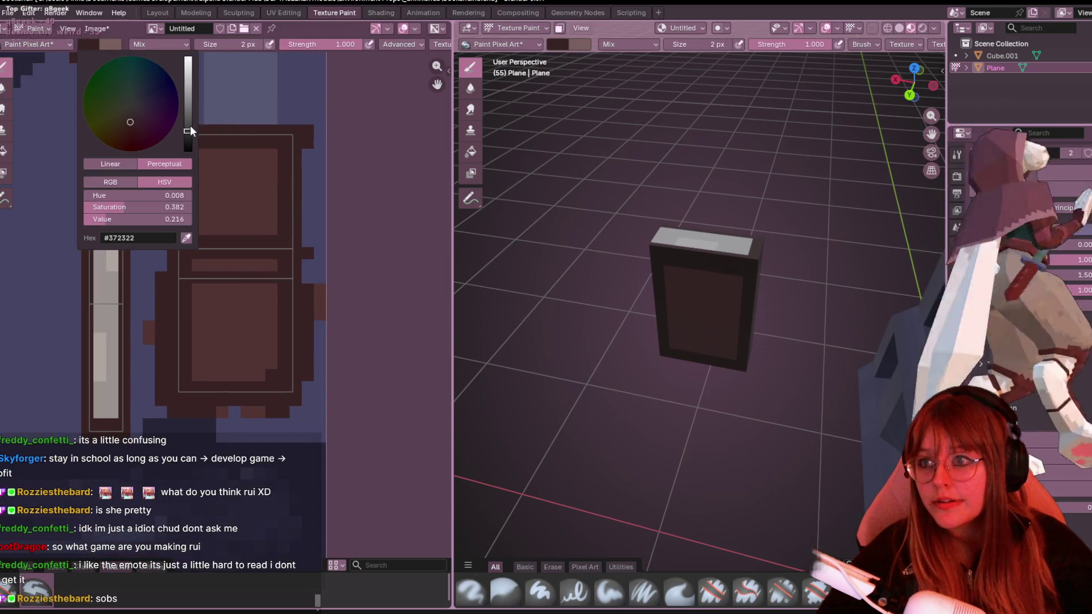
pyautogui.click(242, 44)
pyautogui.write('1')
pyautogui.press('Return')
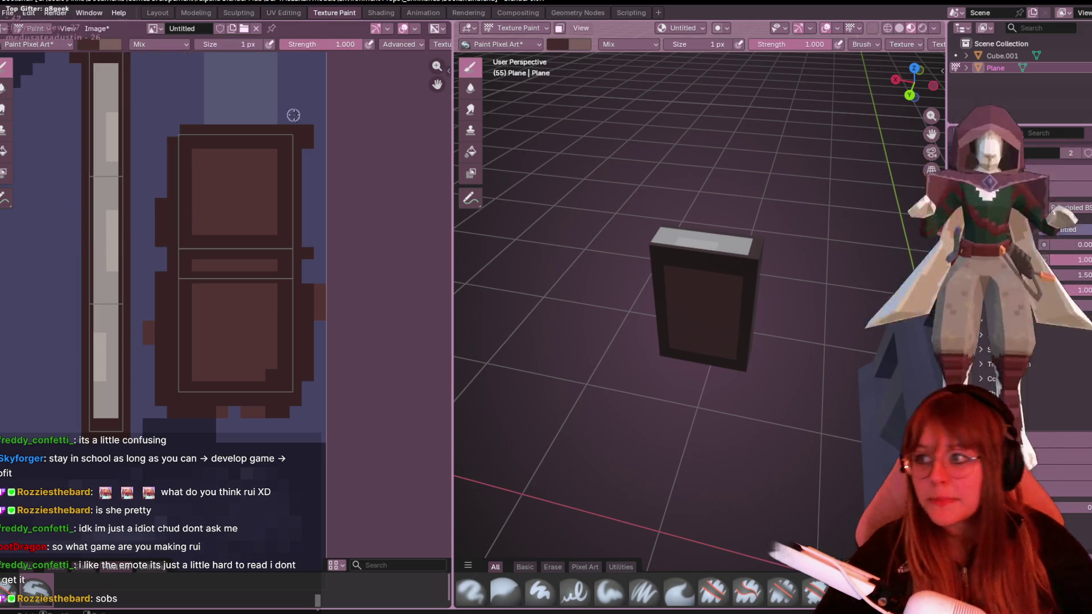
pyautogui.click(668, 326)
pyautogui.moveTo(668, 326); pyautogui.dragTo(726, 214, button='middle')
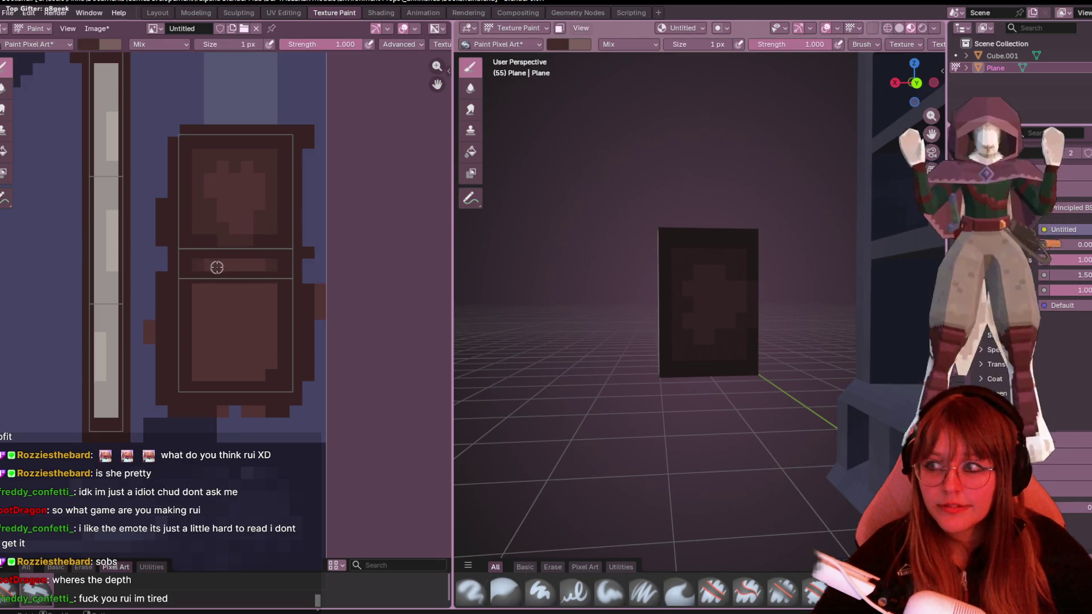
pyautogui.moveTo(273, 205); pyautogui.dragTo(288, 145, button='middle')
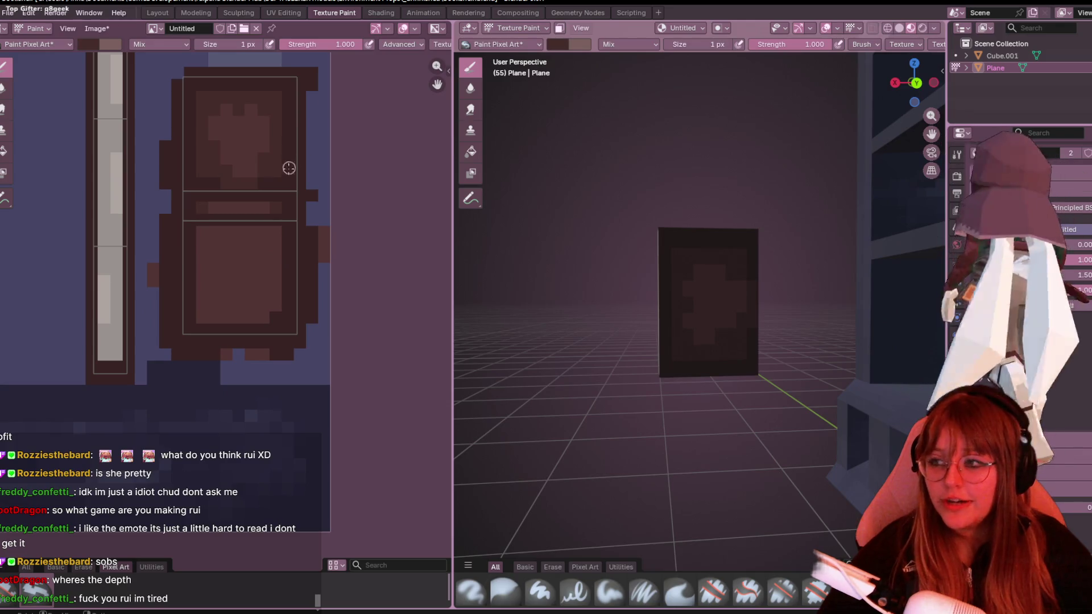
pyautogui.scroll(1, 247, 219)
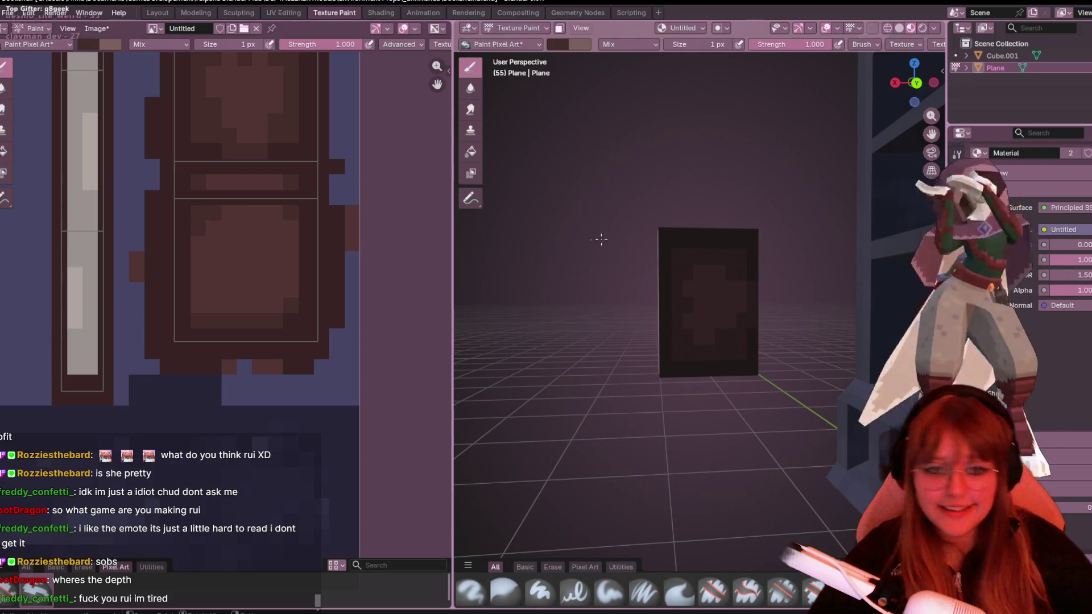
# Inspect the cover on the model, then choose a slightly darker brown brush colour for the panel's top shading.
pyautogui.moveTo(597, 239); pyautogui.dragTo(689, 264, button='middle')
pyautogui.scroll(5, 673, 277)
pyautogui.scroll(-5, 674, 277)
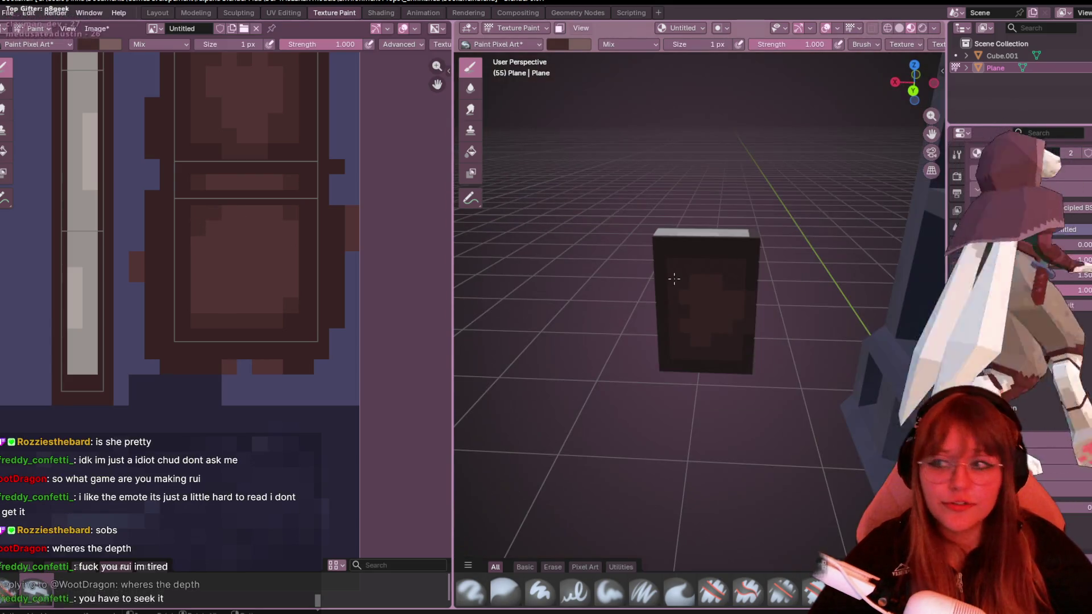
pyautogui.scroll(1, 245, 268)
pyautogui.moveTo(246, 268); pyautogui.dragTo(243, 300, button='middle')
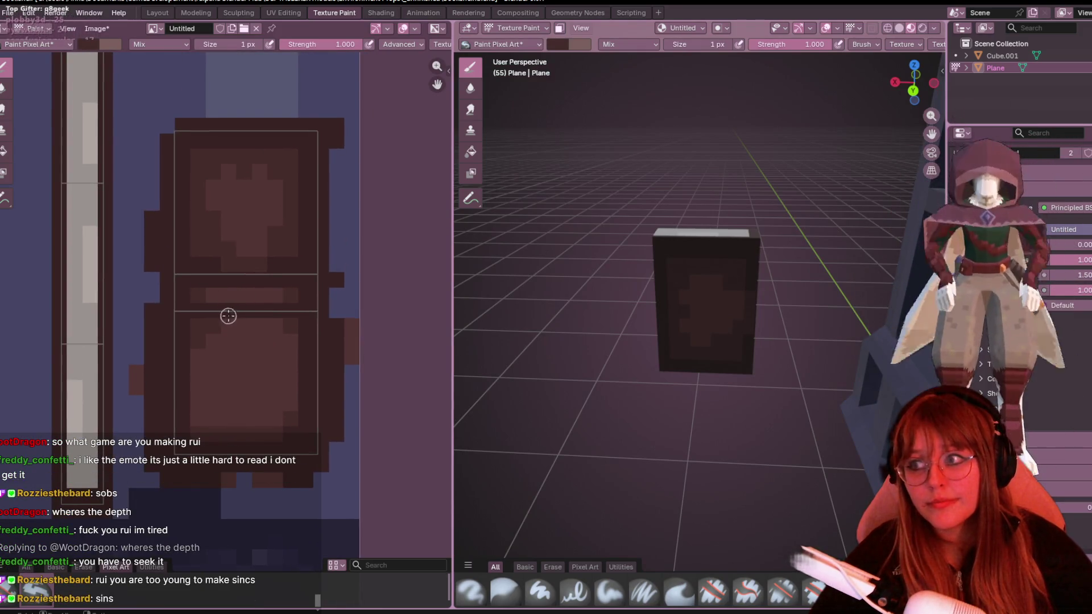
pyautogui.moveTo(666, 282); pyautogui.dragTo(686, 261, button='middle')
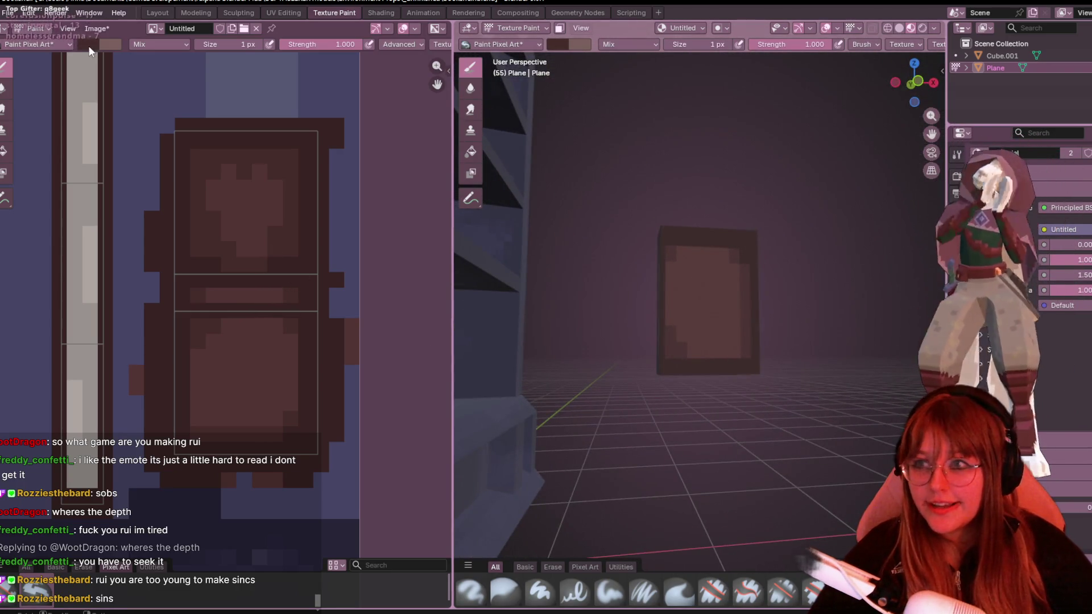
pyautogui.click(109, 43)
pyautogui.click(185, 128)
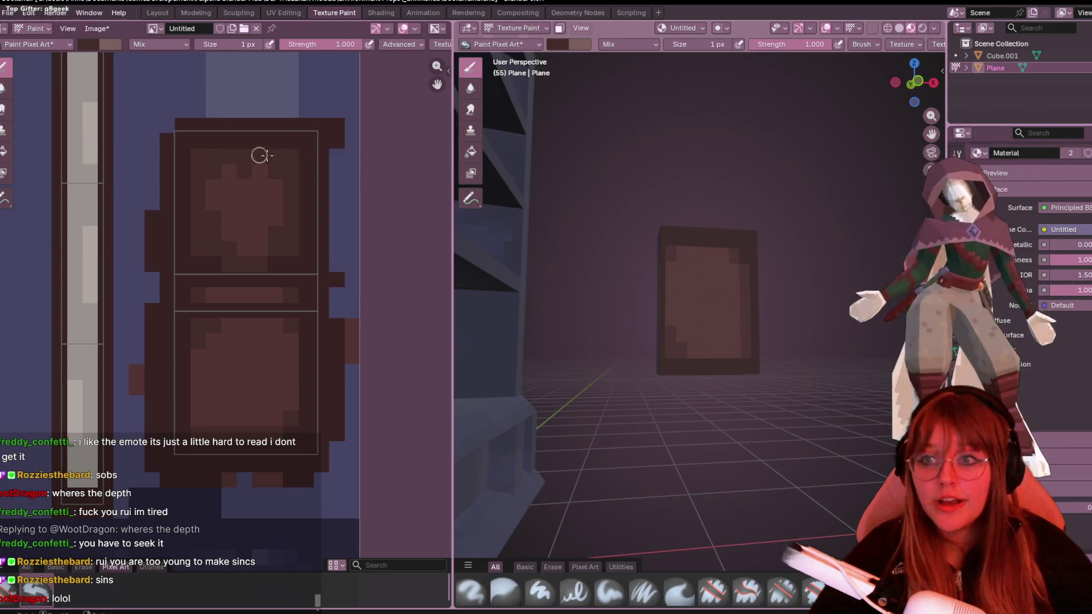
pyautogui.click(104, 49)
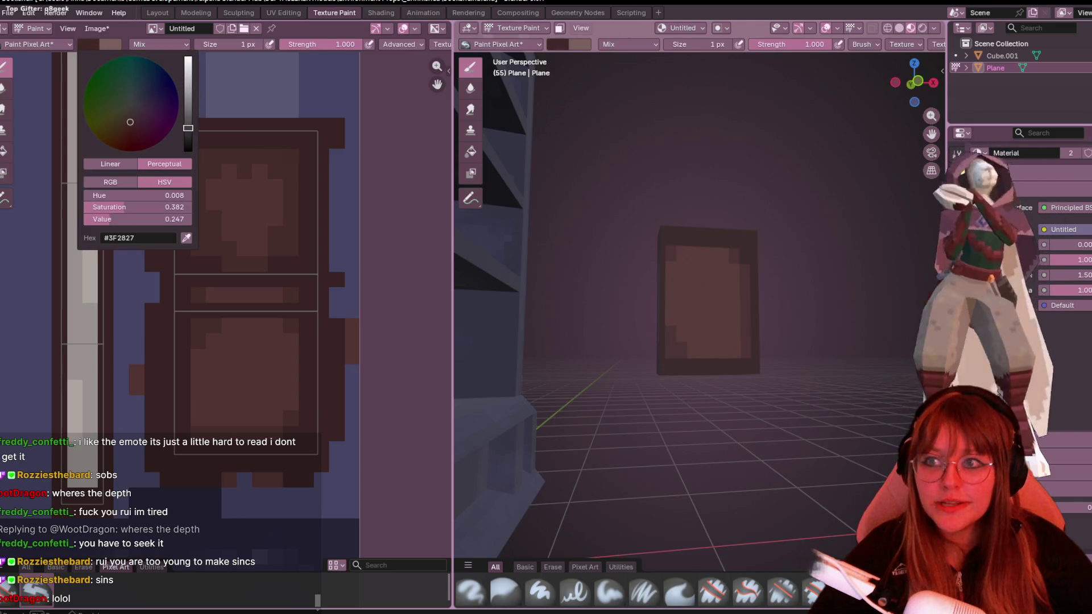